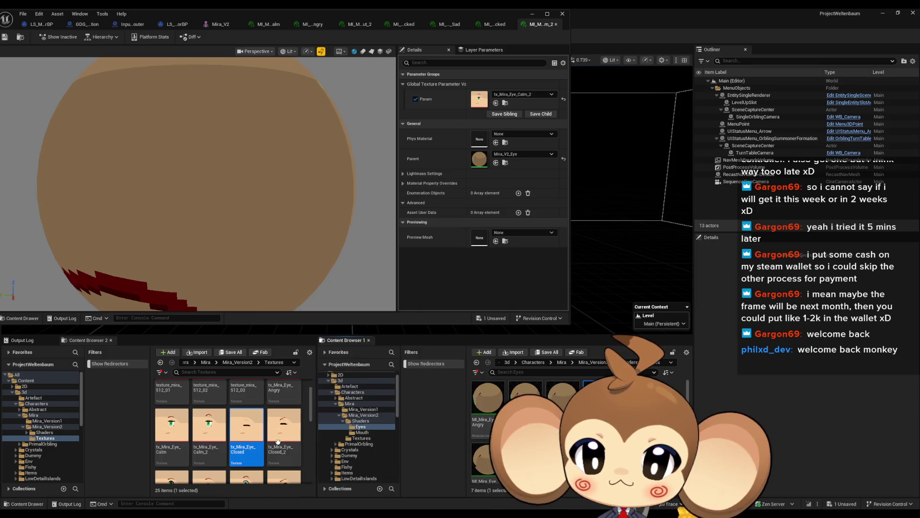
# Save all unsaved work with Ctrl+S.
pyautogui.press('F2')
pyautogui.press('Escape')
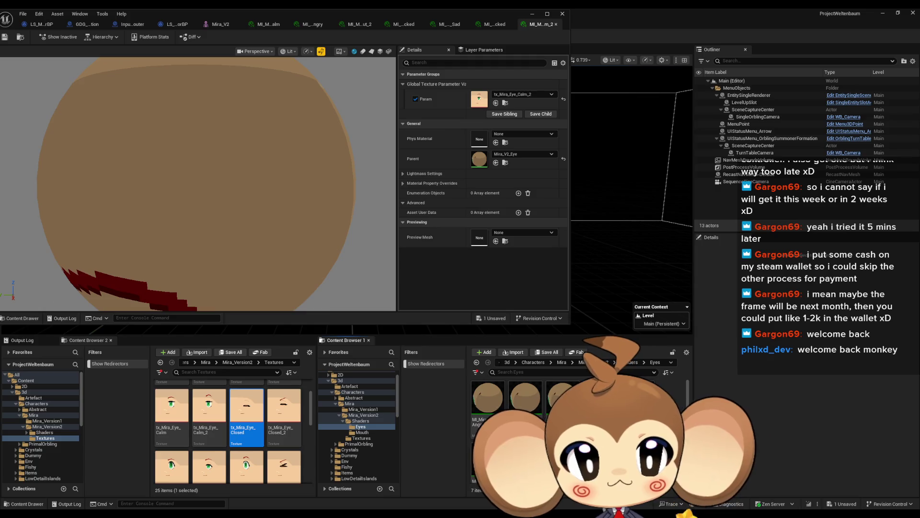
pyautogui.hotkey('ctrl', 's')
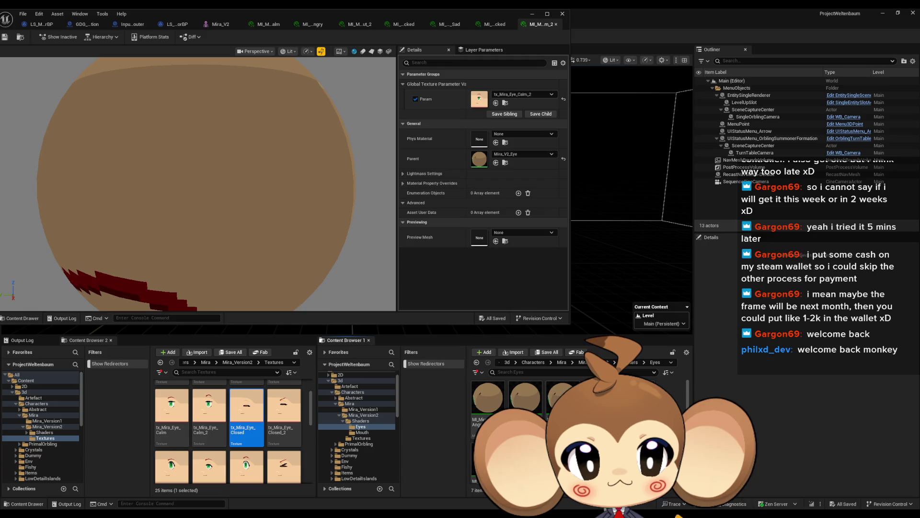
# Set the closed-eye material instance's Param texture to tx_Mira_Eye_Closed.
pyautogui.doubleClick(600, 398)
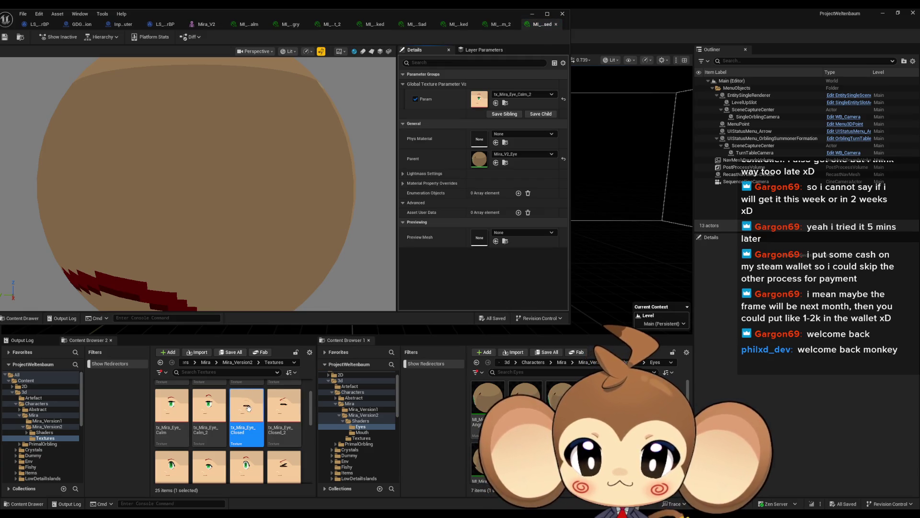
pyautogui.click(495, 103)
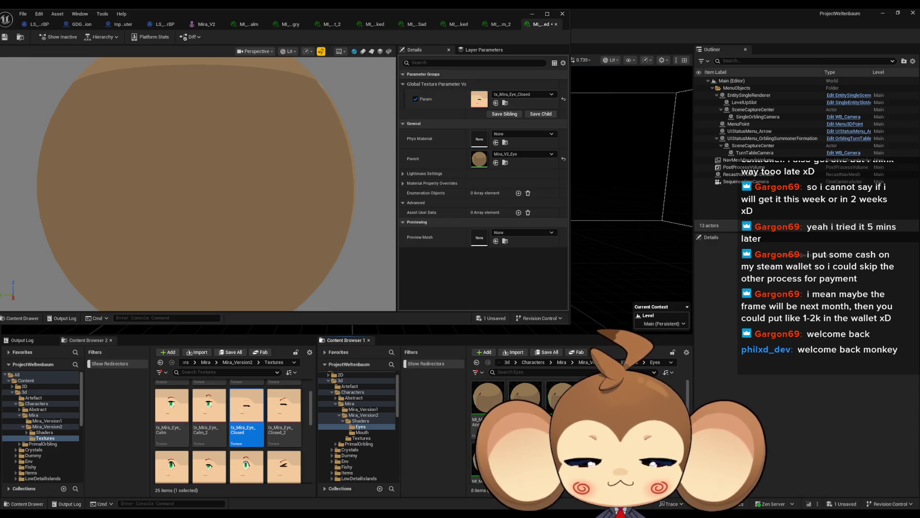
pyautogui.click(284, 408)
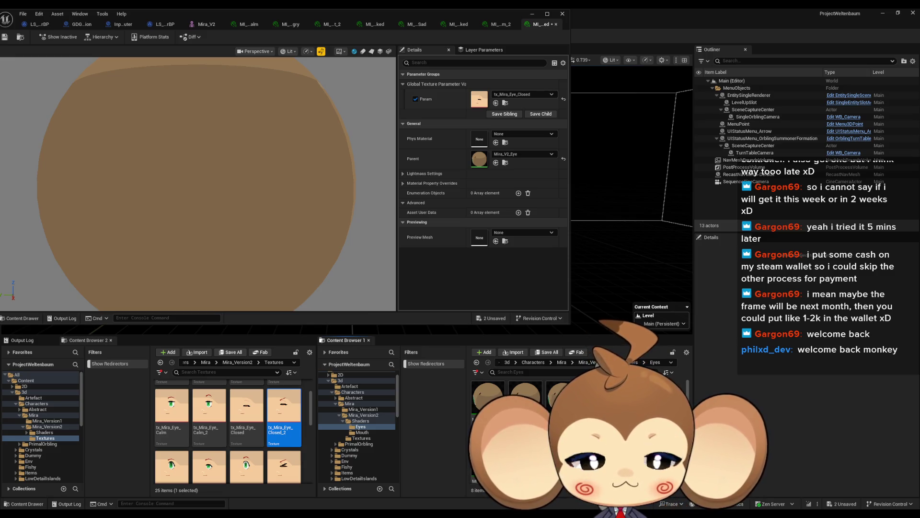
pyautogui.scroll(-1, 527, 422)
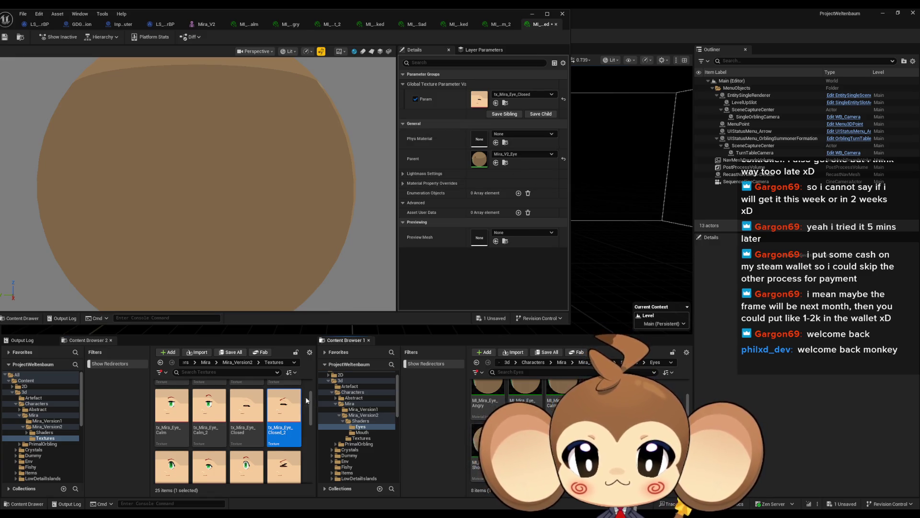
# Open the next eye material instance and assign tx_Mira_Eye_Closed_2 to its Param.
pyautogui.doubleClick(527, 455)
pyautogui.click(496, 103)
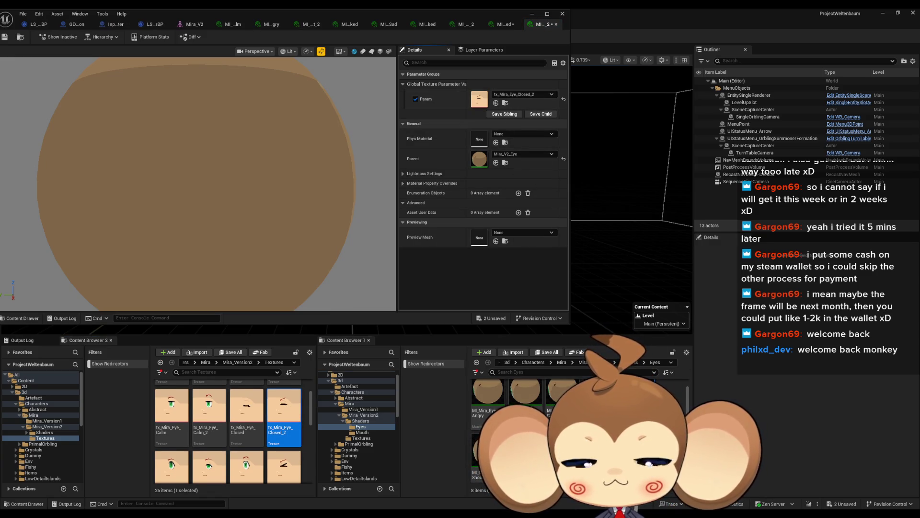
pyautogui.scroll(-1, 266, 448)
pyautogui.scroll(-1, 267, 453)
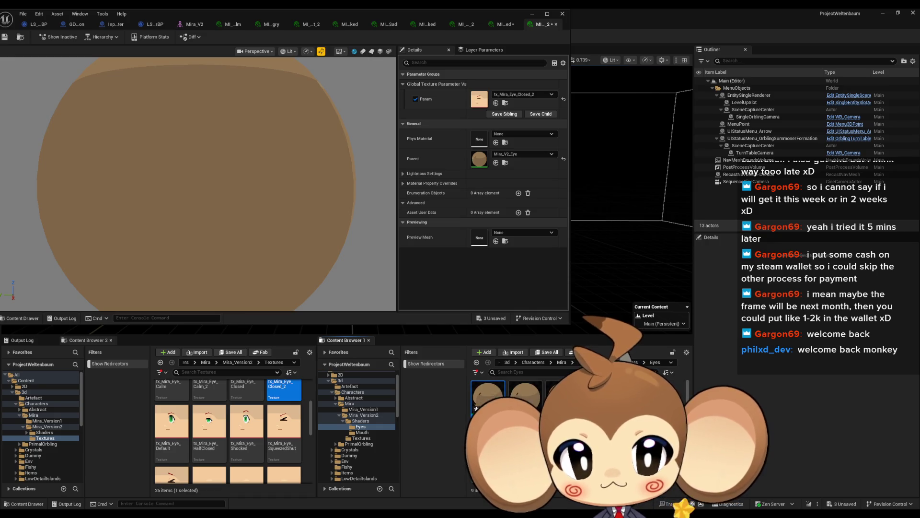
pyautogui.click(169, 434)
pyautogui.scroll(-1, 169, 434)
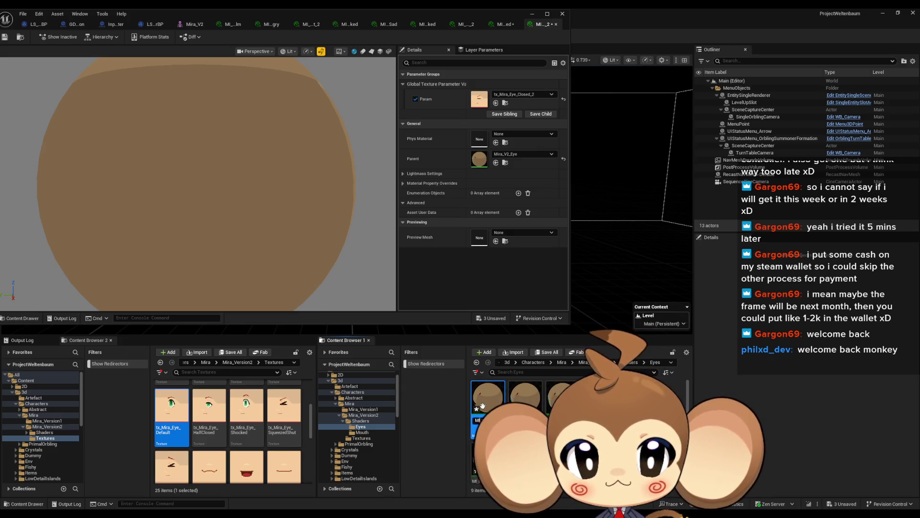
# Assign tx_Mira_Eye_Default to the eye material instance's Param.
pyautogui.scroll(-1, 482, 406)
pyautogui.click(170, 428)
pyautogui.click(163, 406)
pyautogui.moveTo(163, 406); pyautogui.dragTo(480, 99)
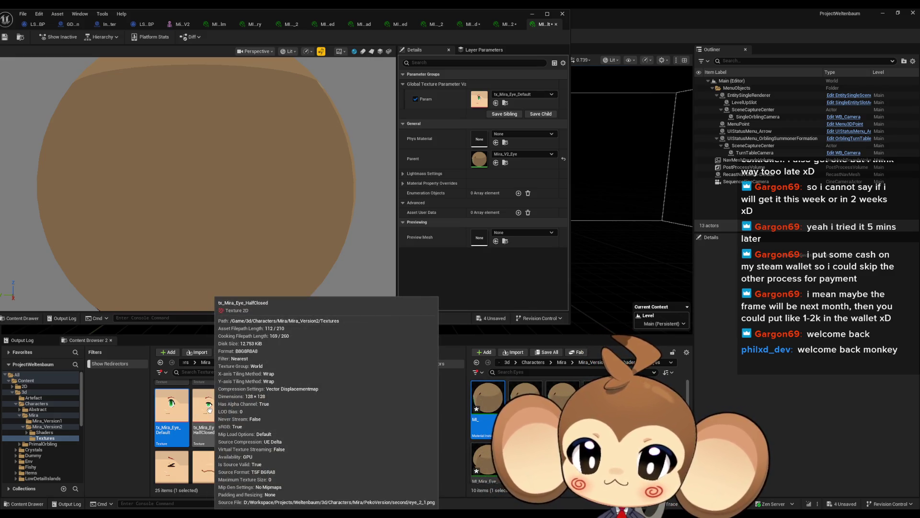
# Open the next eye material instance and give it tx_Mira_Eye_HalfClosed.
pyautogui.click(215, 411)
pyautogui.press('F2')
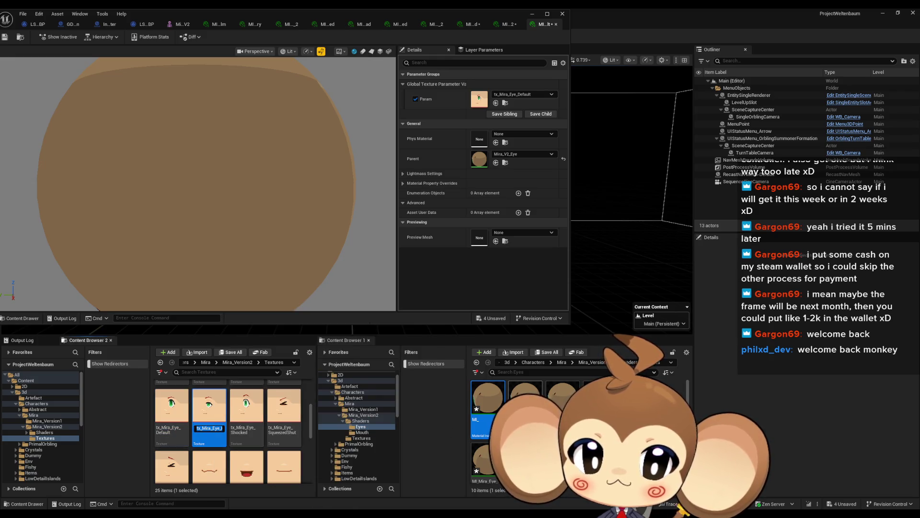
pyautogui.click(486, 406)
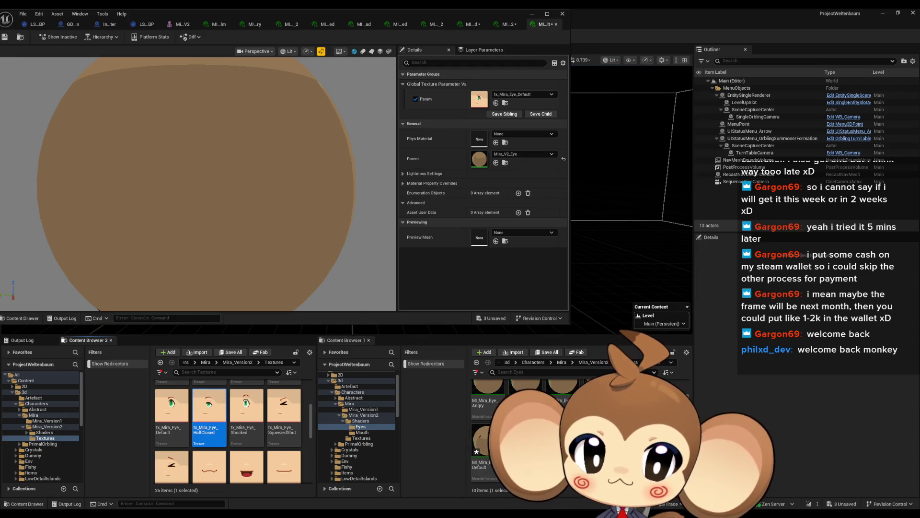
pyautogui.doubleClick(484, 398)
pyautogui.moveTo(207, 397)
pyautogui.mouseDown()
pyautogui.moveTo(489, 125)
pyautogui.moveTo(479, 99)
pyautogui.mouseUp()
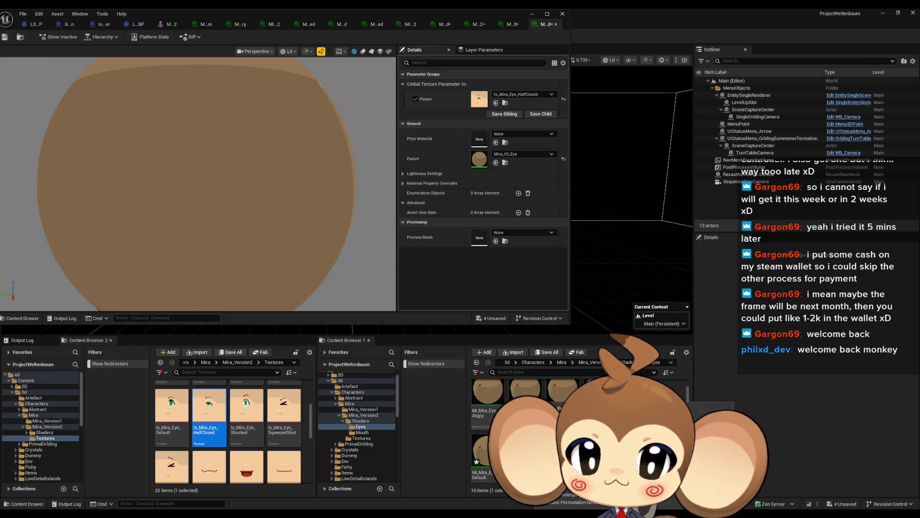
pyautogui.scroll(-1, 527, 422)
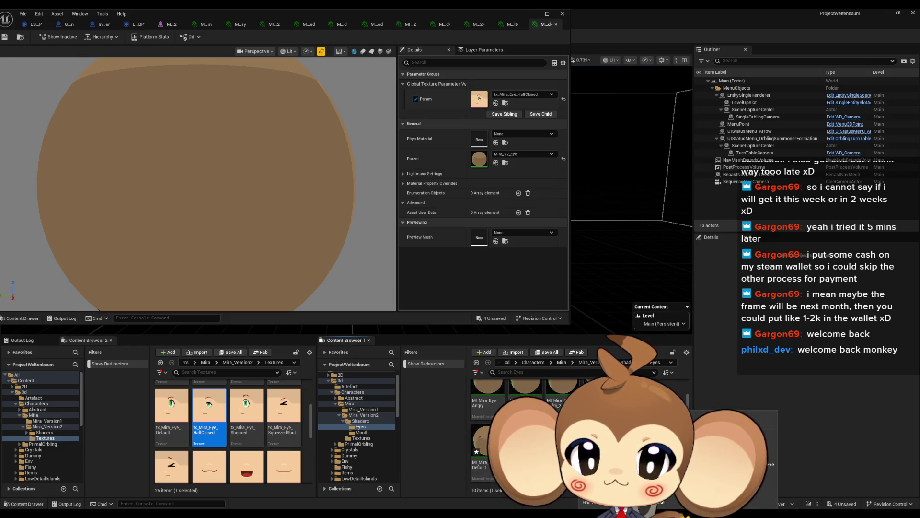
# Give another eye instance tx_Mira_Eye_SqueezedShut, then show the Mouth materials folder.
pyautogui.click(289, 417)
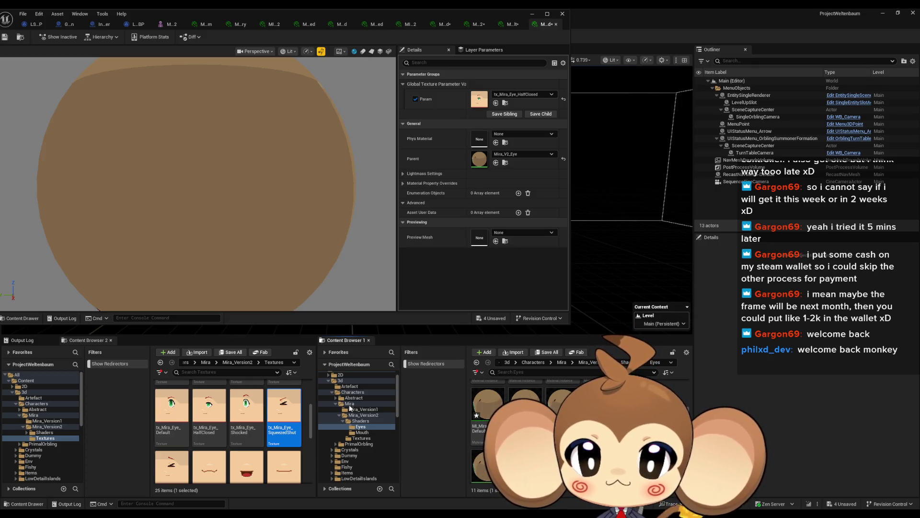
pyautogui.click(496, 103)
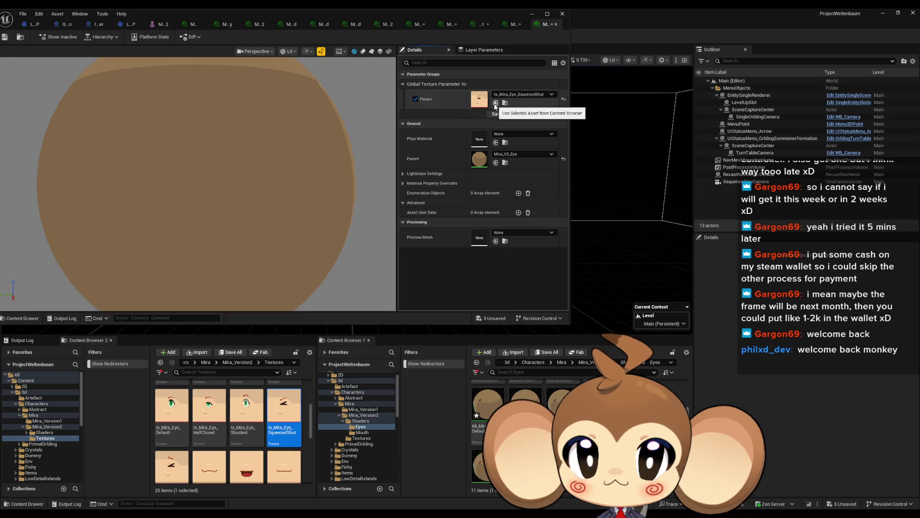
pyautogui.click(496, 103)
pyautogui.scroll(-1, 232, 421)
pyautogui.scroll(-1, 231, 420)
pyautogui.scroll(-1, 489, 422)
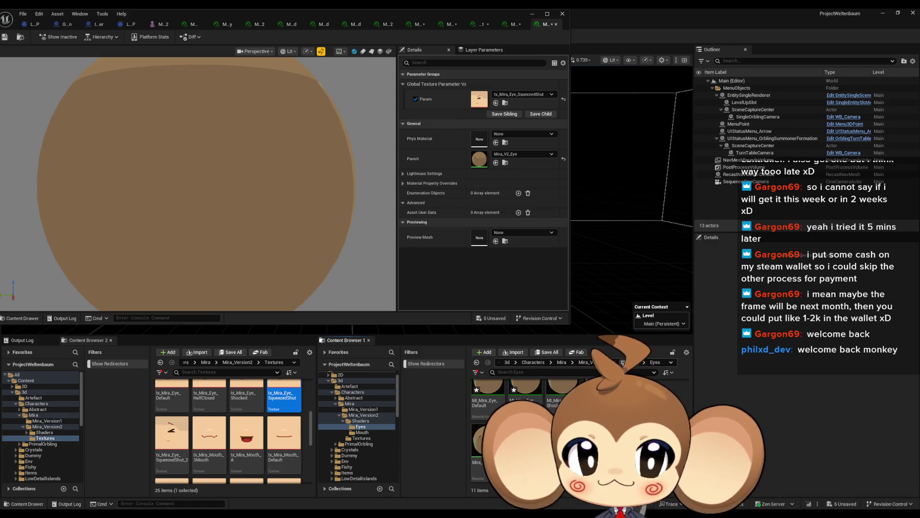
pyautogui.click(362, 432)
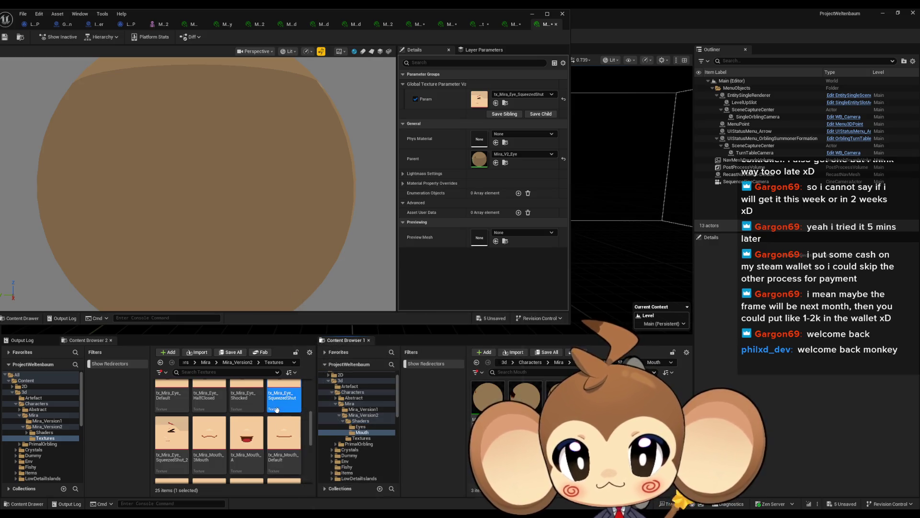
# Duplicate the mouth material instance and set the copy's Param to tx_Mira_Mouth_3Mouth.
pyautogui.scroll(1, 277, 409)
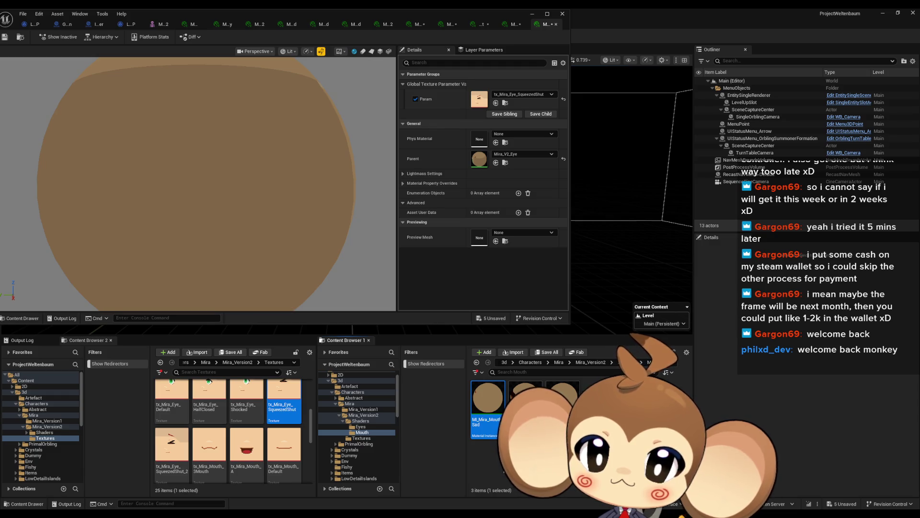
pyautogui.hotkey('ctrl', 'd')
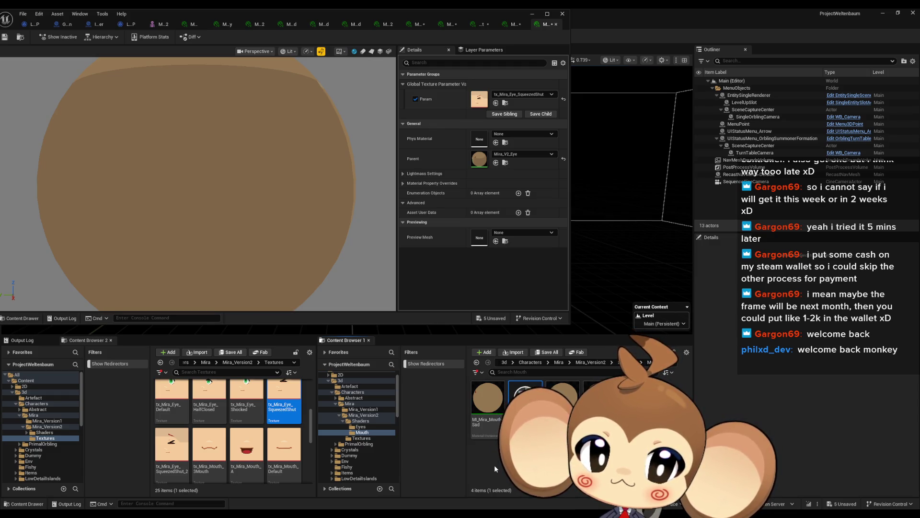
pyautogui.click(209, 448)
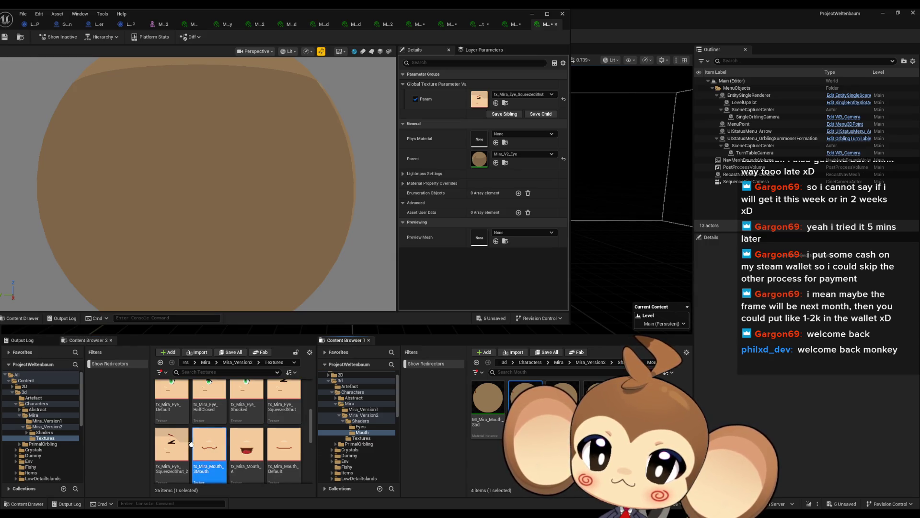
pyautogui.click(209, 469)
pyautogui.press('Escape')
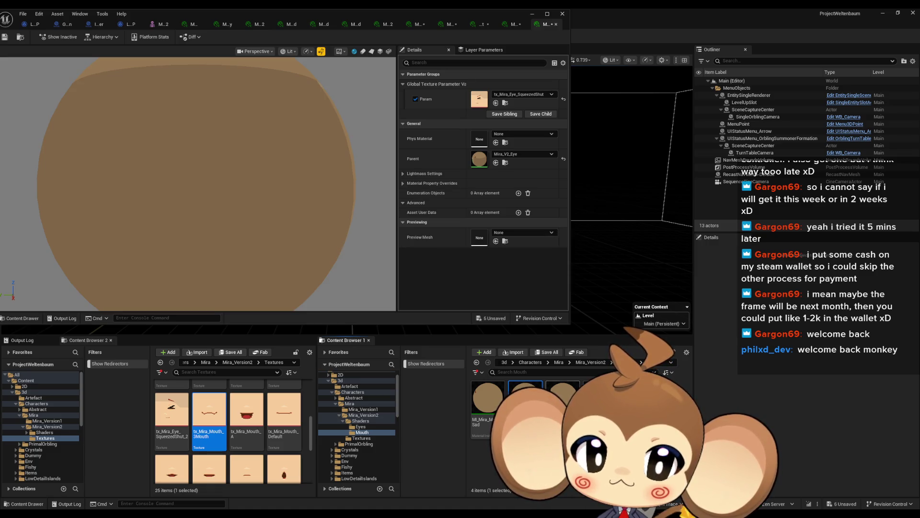
pyautogui.click(562, 397)
pyautogui.hotkey('ctrl', 's')
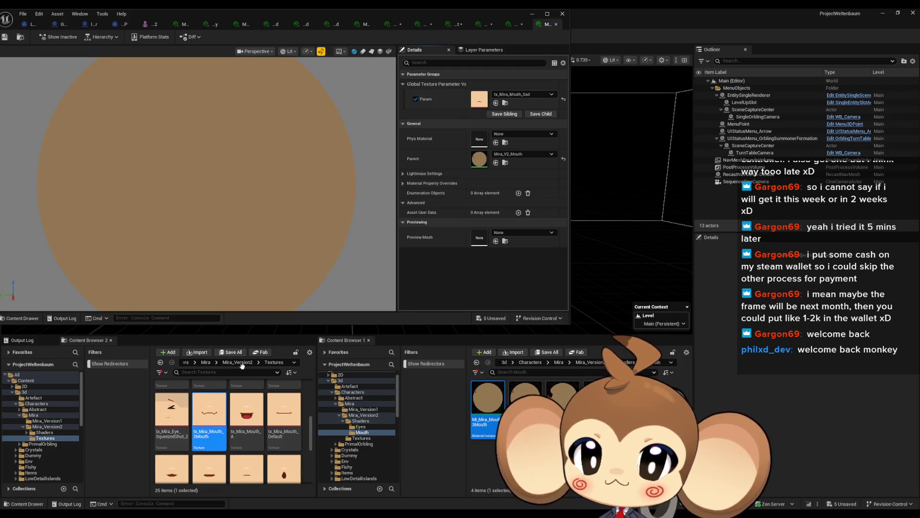
pyautogui.click(496, 102)
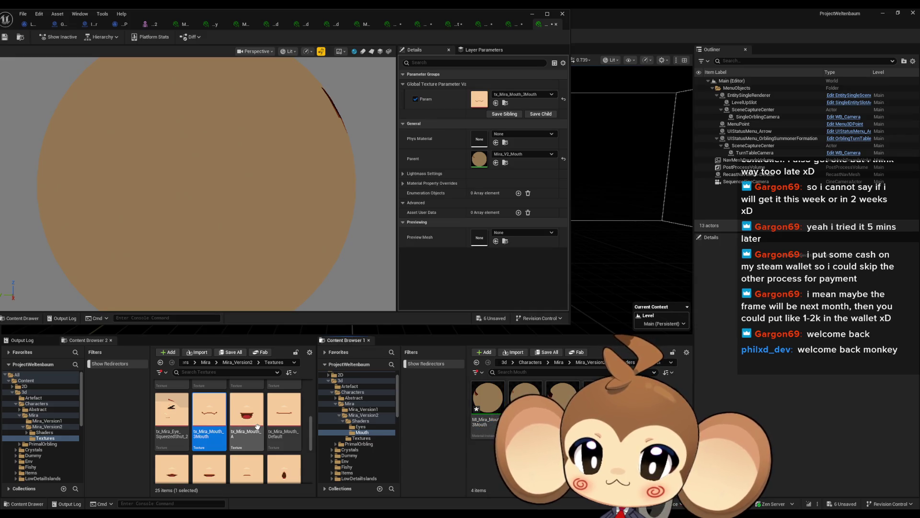
# Assign tx_Mira_Mouth_A as the mouth instance's Param texture.
pyautogui.click(246, 408)
pyautogui.press('F2')
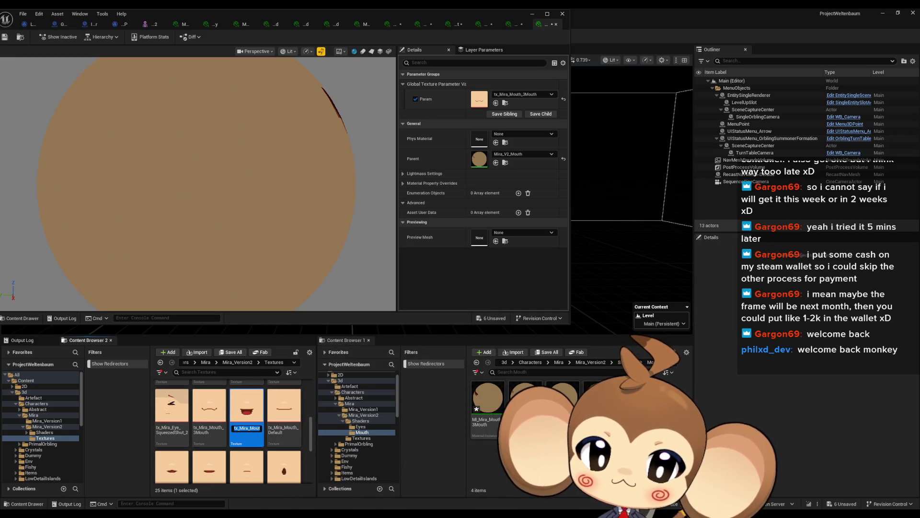
pyautogui.press('Escape')
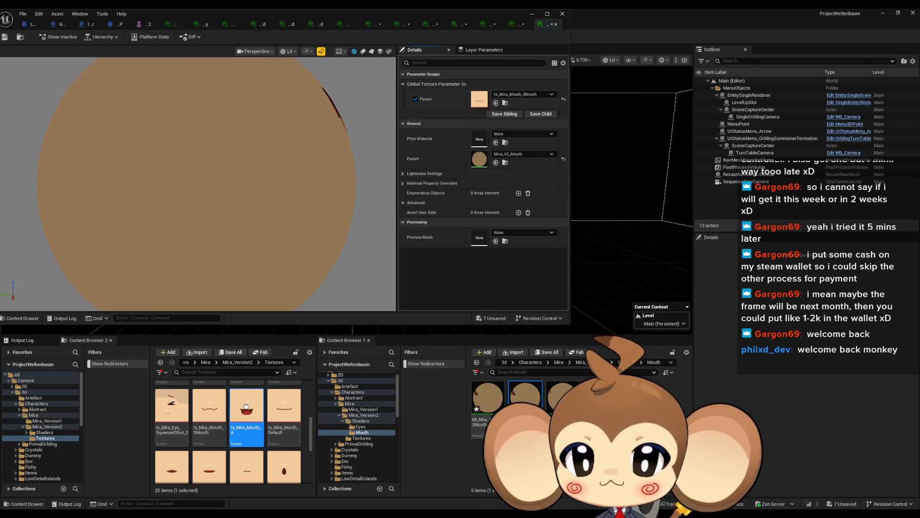
pyautogui.click(495, 103)
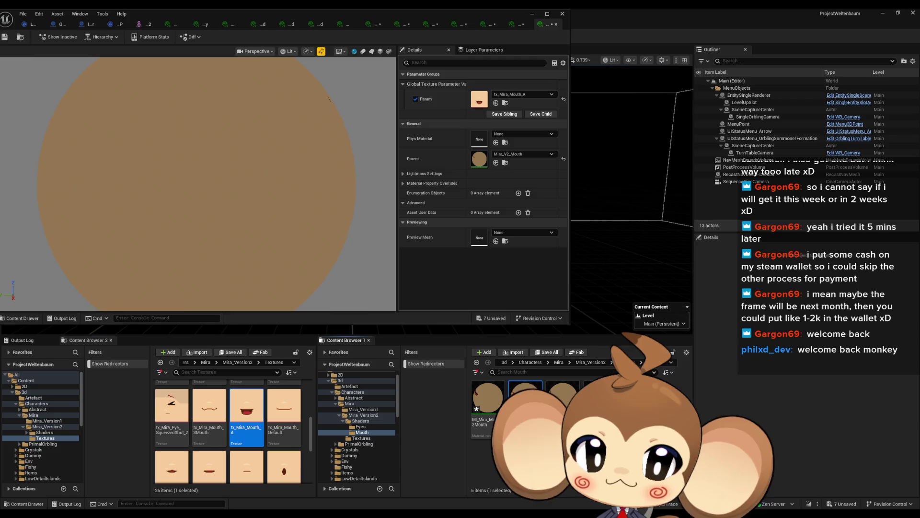
# Apply tx_Mira_Mouth_Default to the open mouth instance's Param.
pyautogui.click(285, 408)
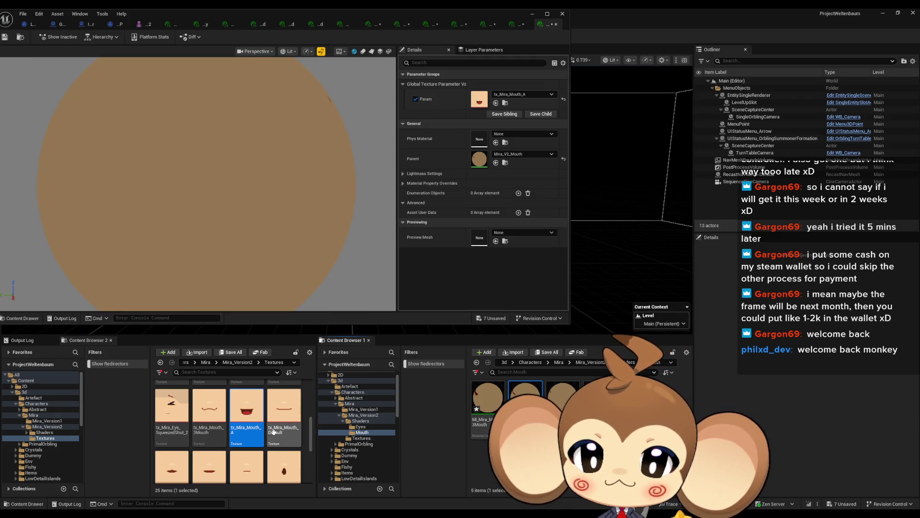
pyautogui.press('F2')
pyautogui.click(382, 428)
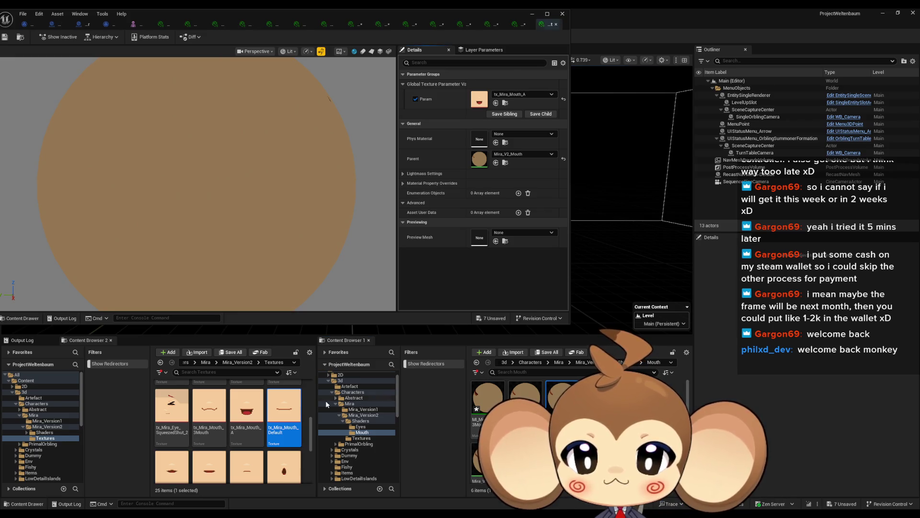
pyautogui.click(496, 102)
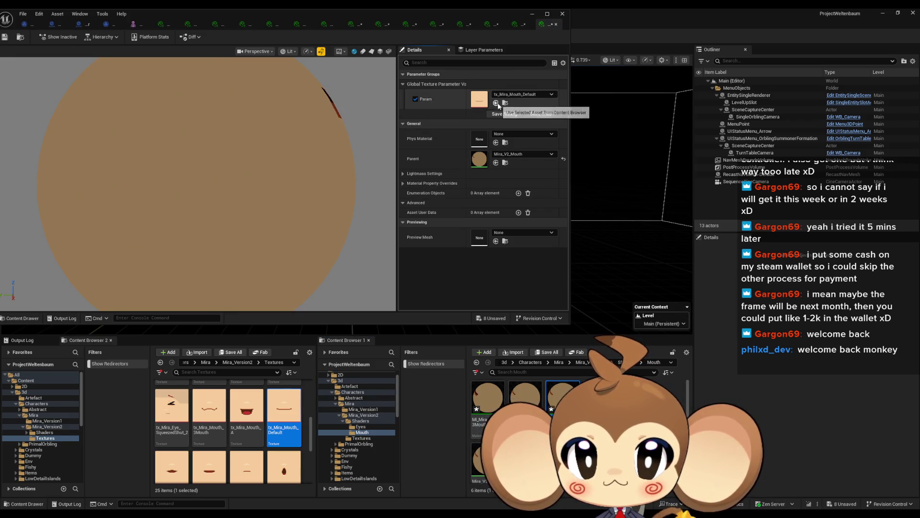
# Apply the E and I mouth textures to Param on new mouth instances.
pyautogui.scroll(-2, 240, 416)
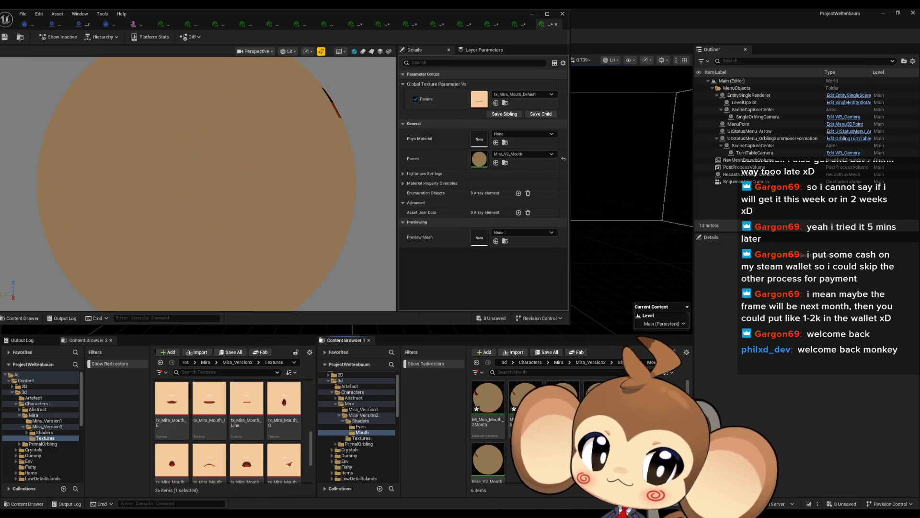
pyautogui.click(172, 405)
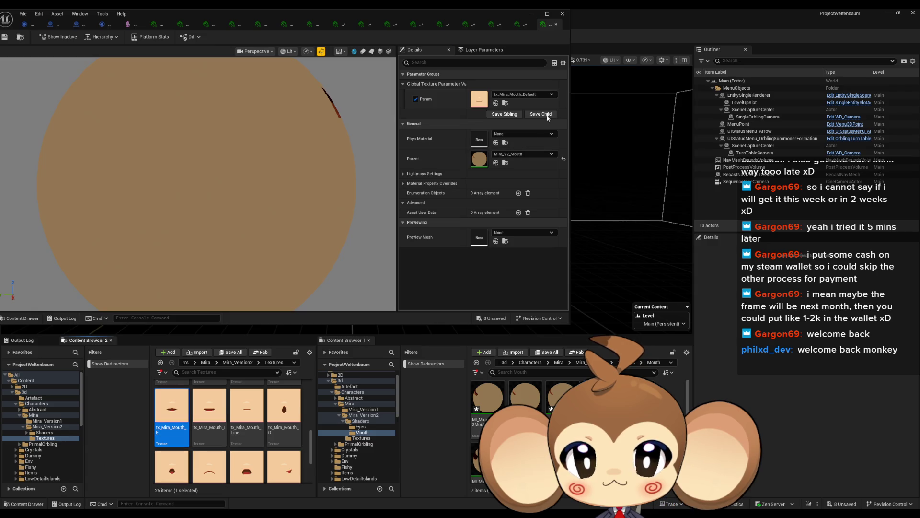
pyautogui.click(495, 104)
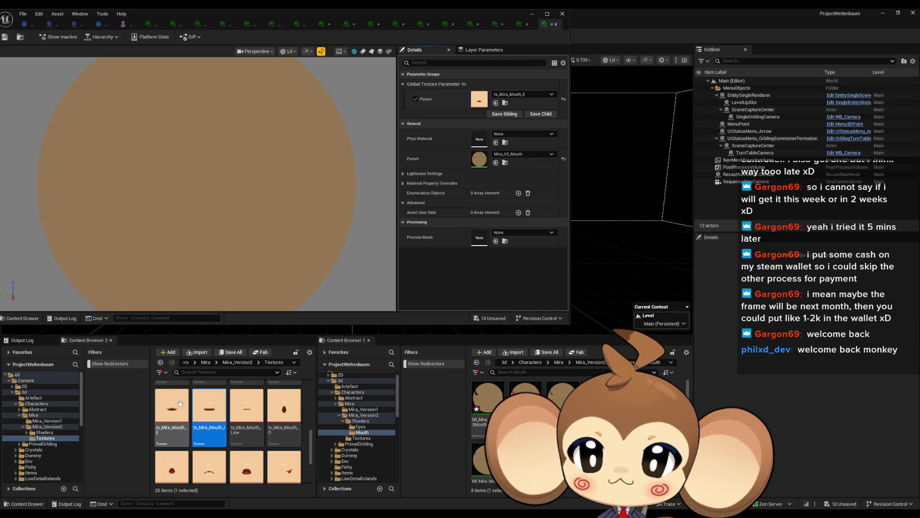
pyautogui.click(496, 103)
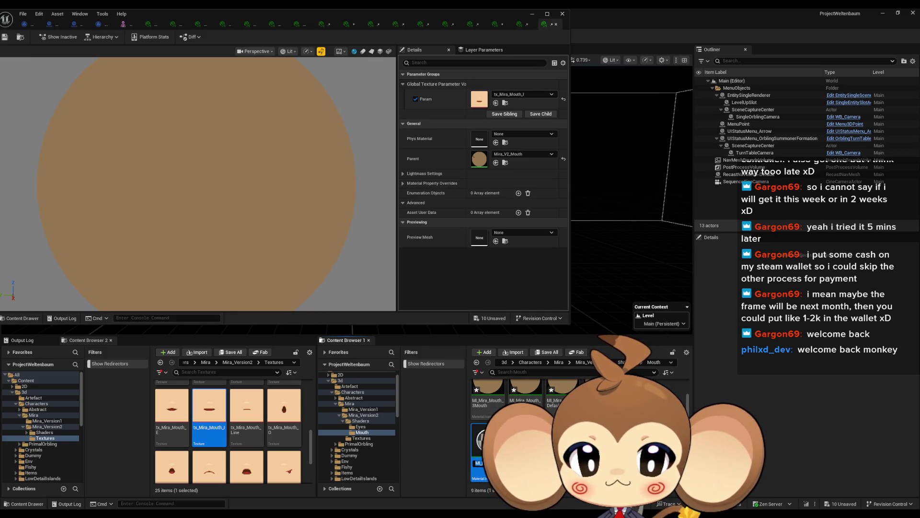
# Set the next mouth instance's Param to tx_Mira_Mouth_Line.
pyautogui.click(246, 410)
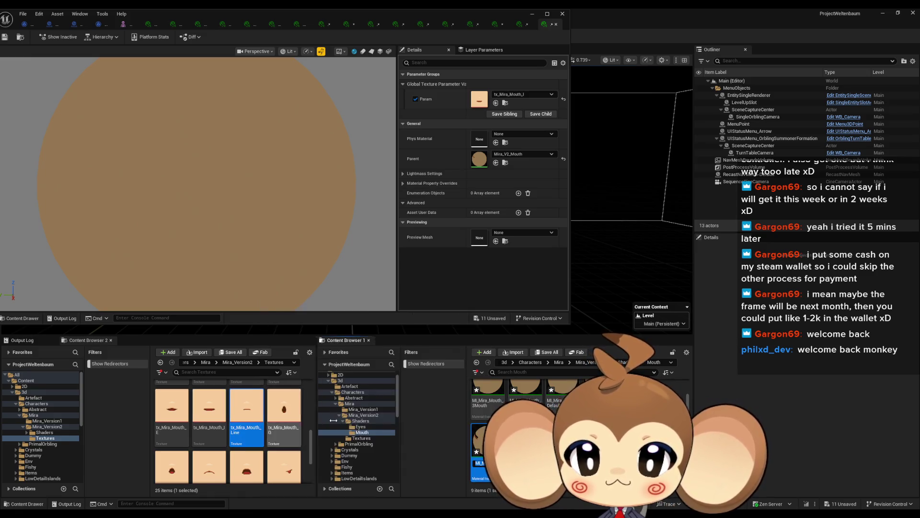
pyautogui.press('F2')
pyautogui.press('Escape')
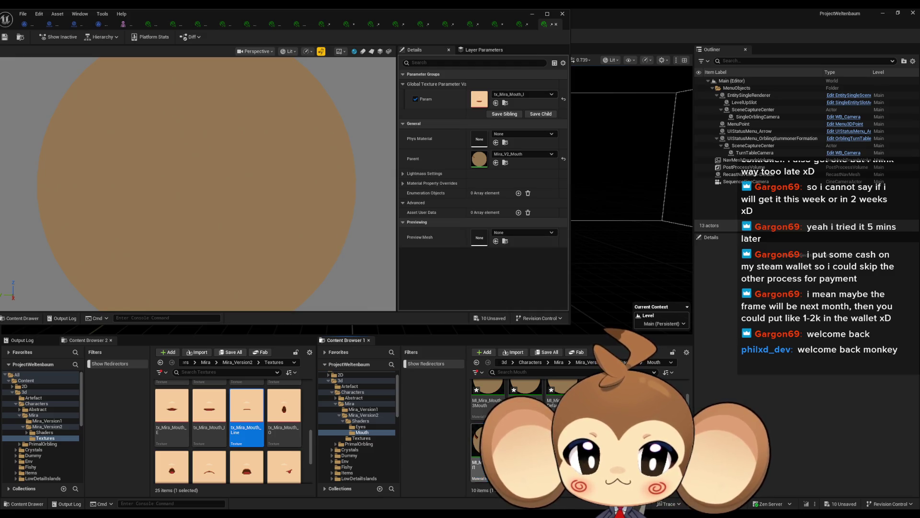
pyautogui.scroll(1, 479, 431)
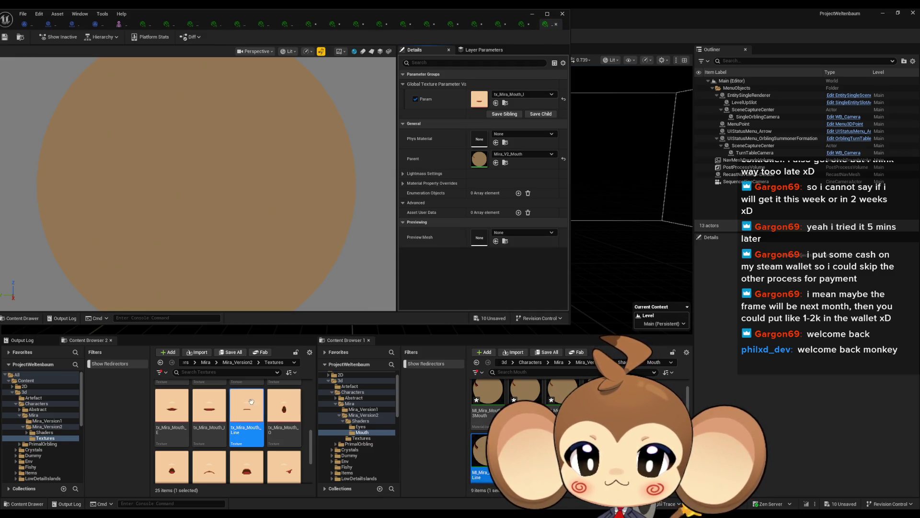
pyautogui.click(496, 103)
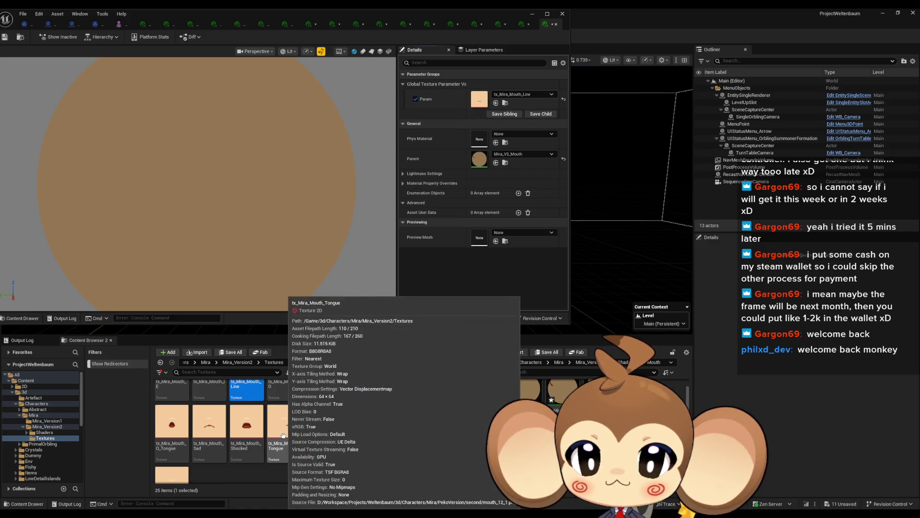
pyautogui.scroll(-2, 283, 436)
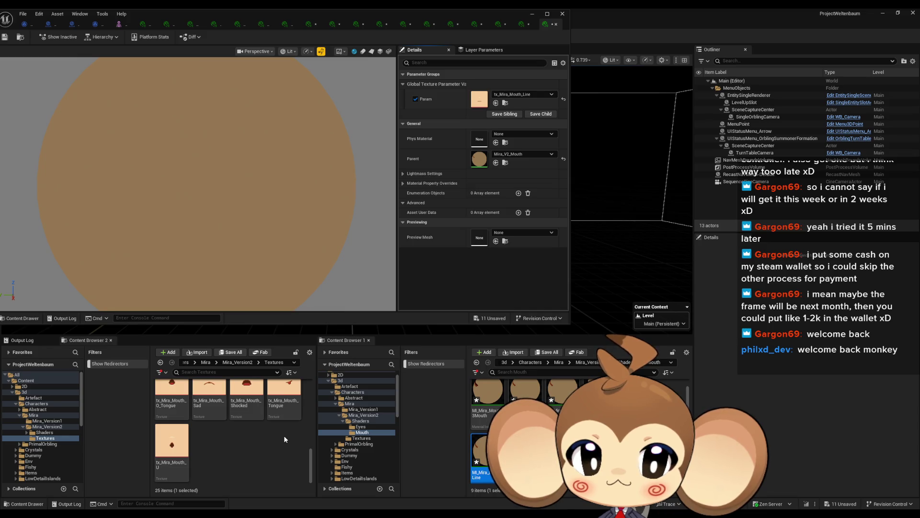
pyautogui.scroll(1, 284, 435)
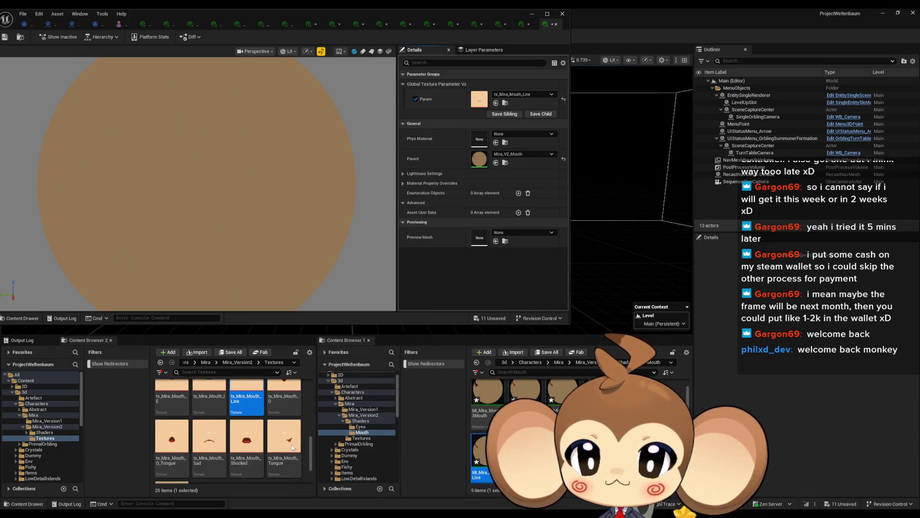
pyautogui.scroll(-1, 273, 441)
pyautogui.scroll(1, 273, 441)
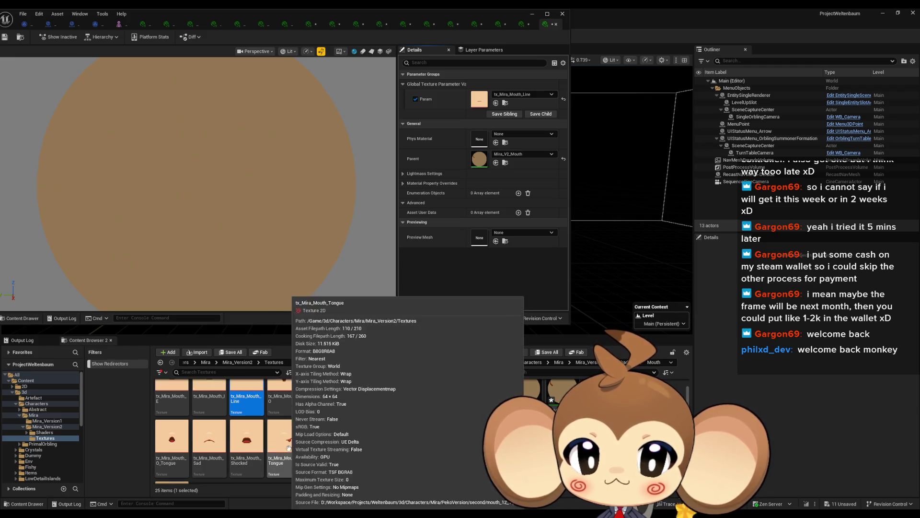
# Open the new mouth instance and apply tx_Mira_Mouth_O to its Param.
pyautogui.click(266, 24)
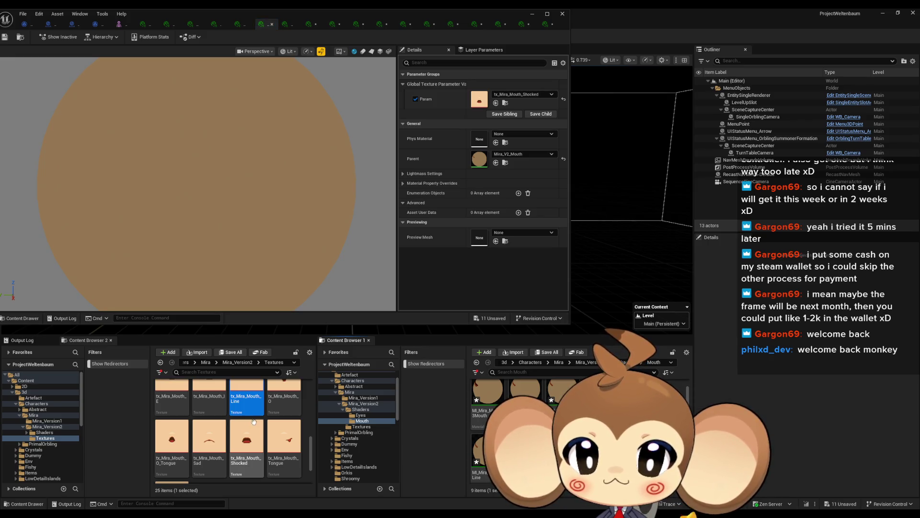
pyautogui.moveTo(247, 436)
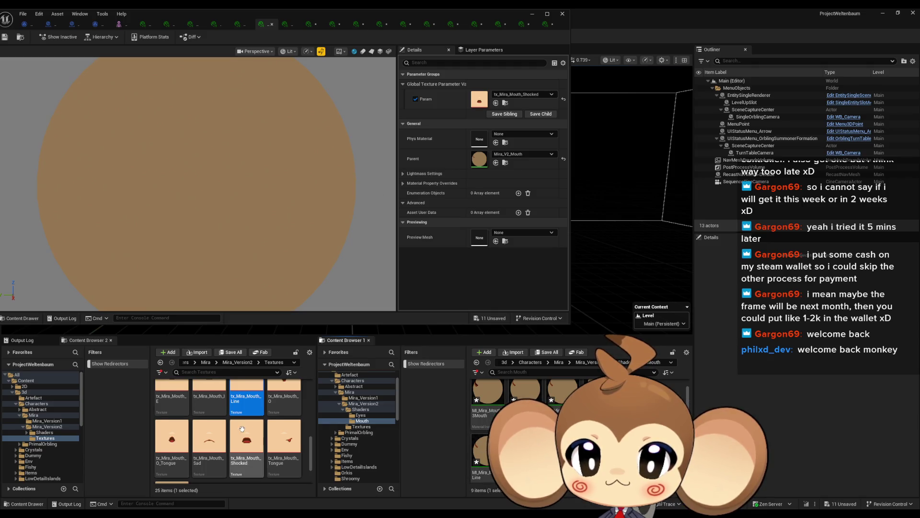
pyautogui.scroll(-1, 273, 431)
pyautogui.scroll(-2, 273, 431)
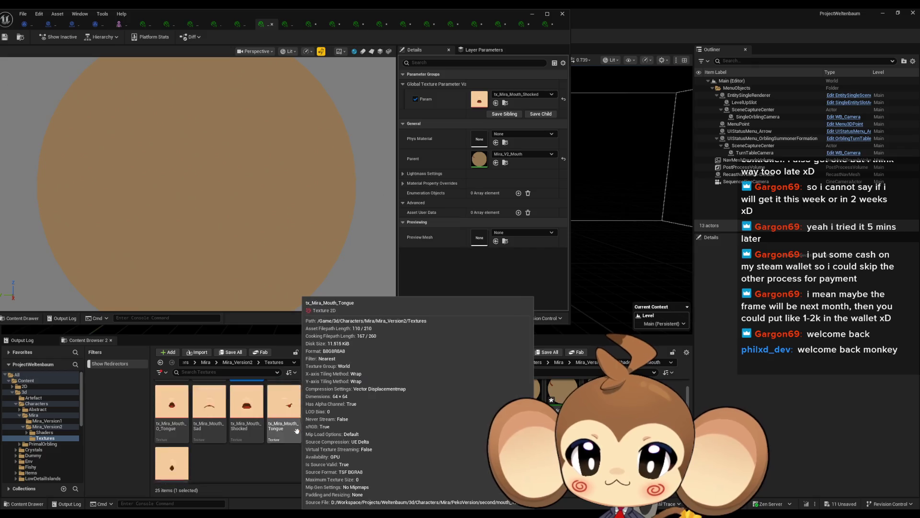
pyautogui.scroll(2, 295, 432)
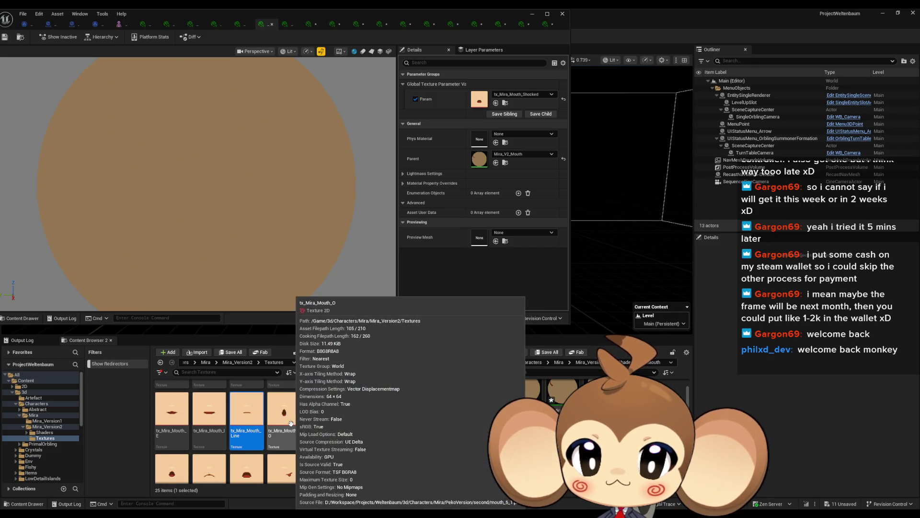
pyautogui.click(291, 423)
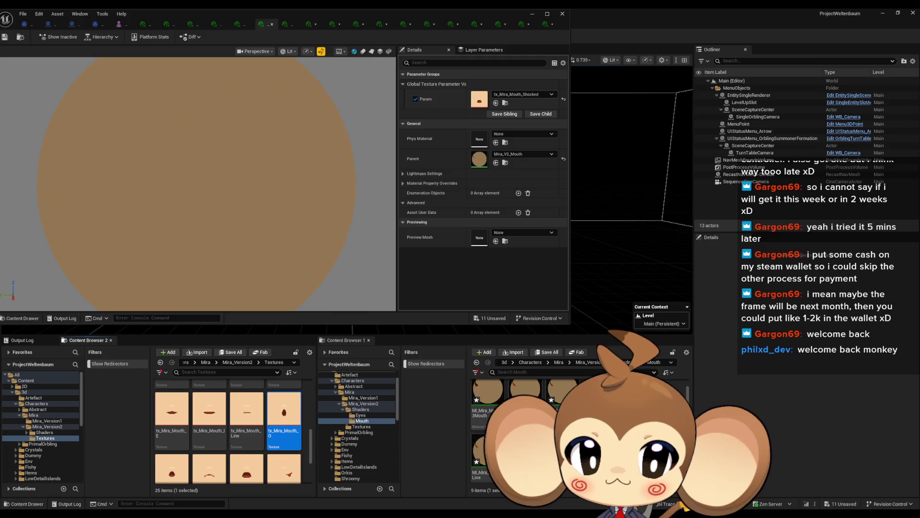
pyautogui.press('F2')
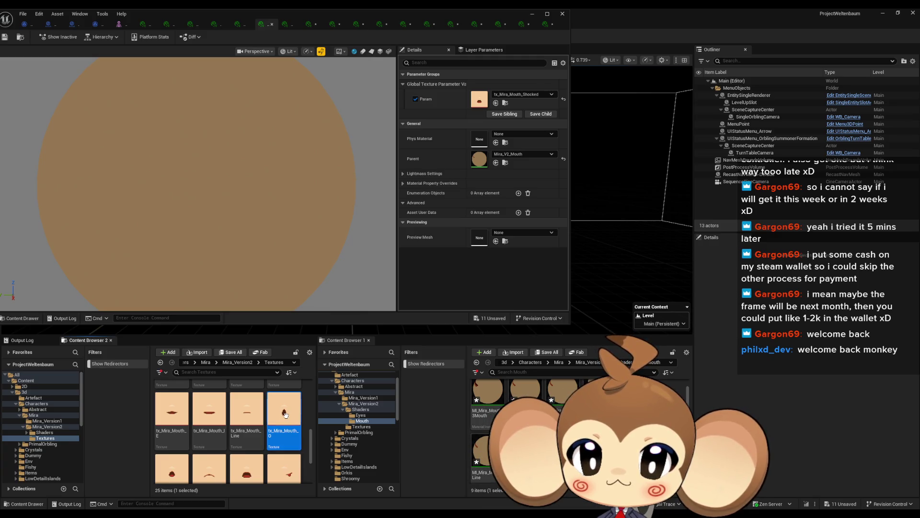
pyautogui.click(318, 420)
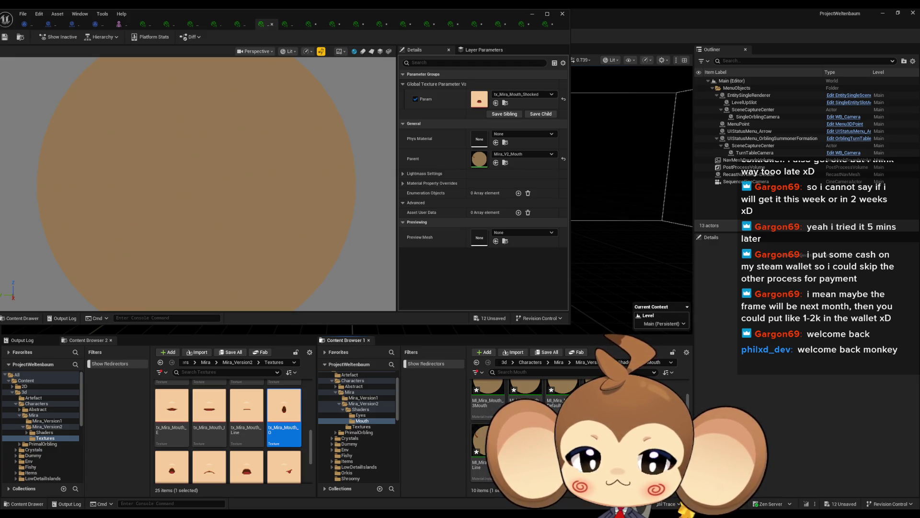
pyautogui.doubleClick(480, 439)
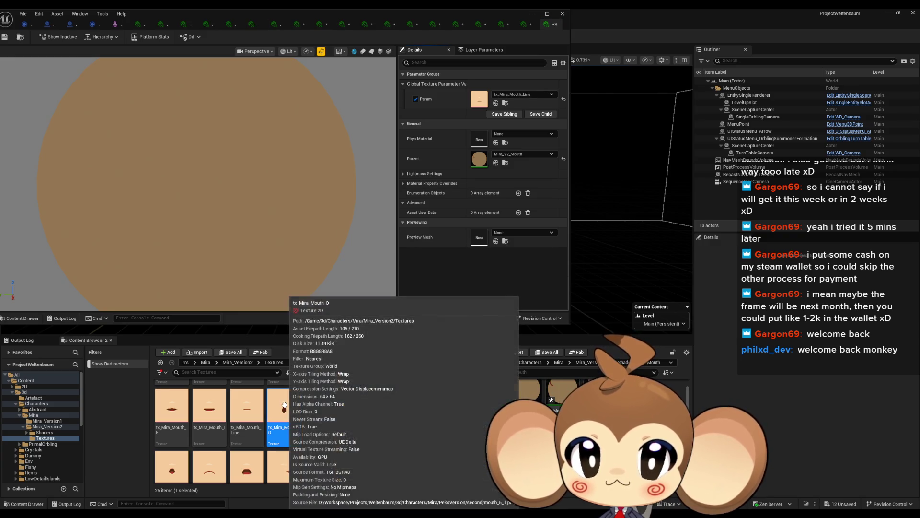
pyautogui.click(496, 103)
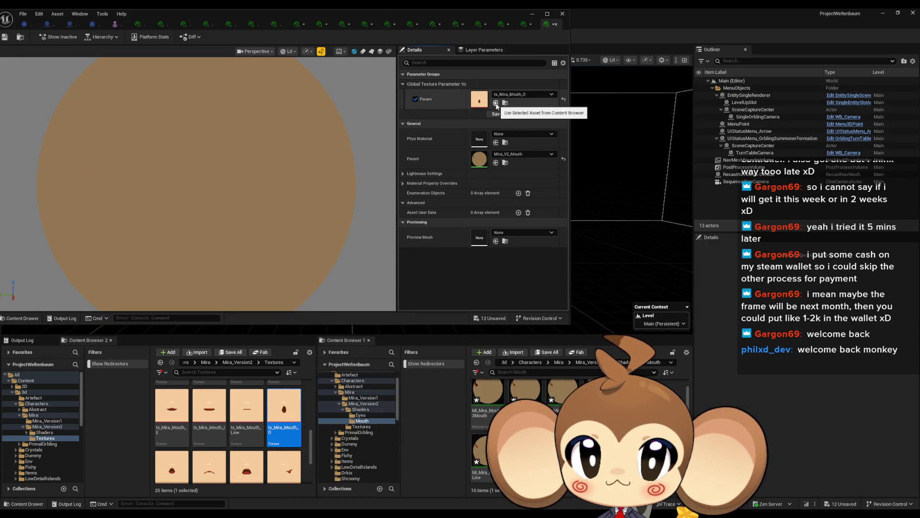
# Put tx_Mira_Mouth_O_Tongue into the mouth instance's Param slot.
pyautogui.scroll(-2, 183, 424)
pyautogui.click(182, 424)
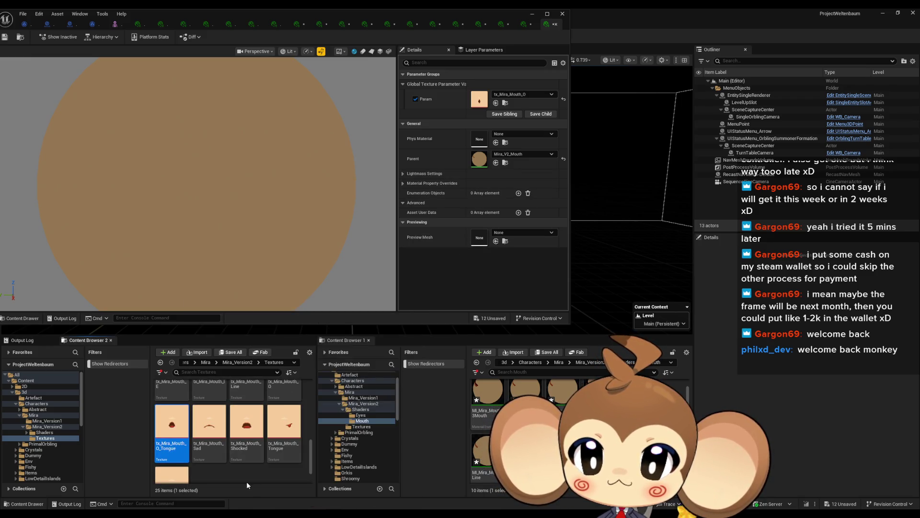
pyautogui.doubleClick(561, 460)
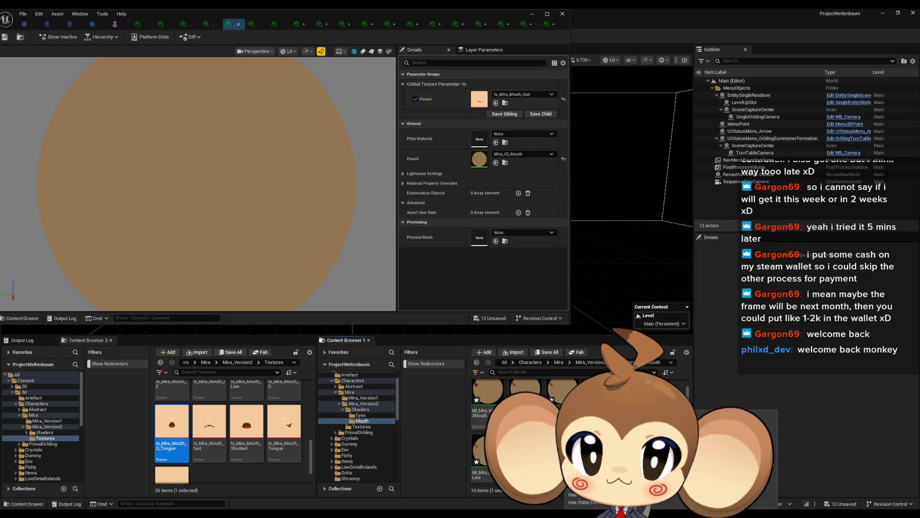
pyautogui.doubleClick(680, 400)
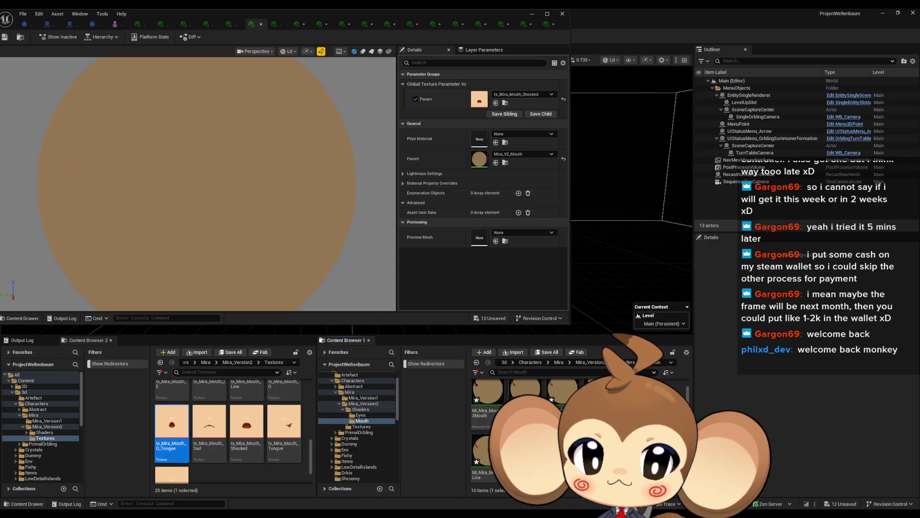
pyautogui.press('F2')
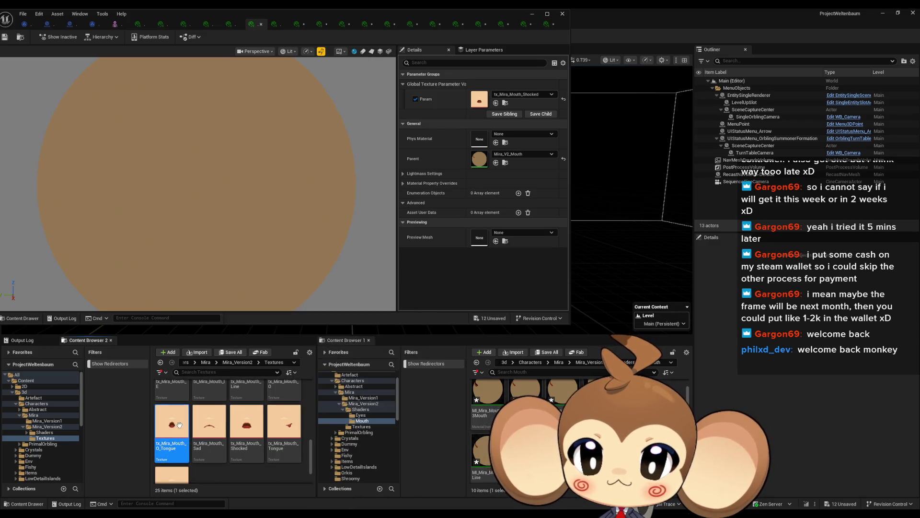
pyautogui.press('Escape')
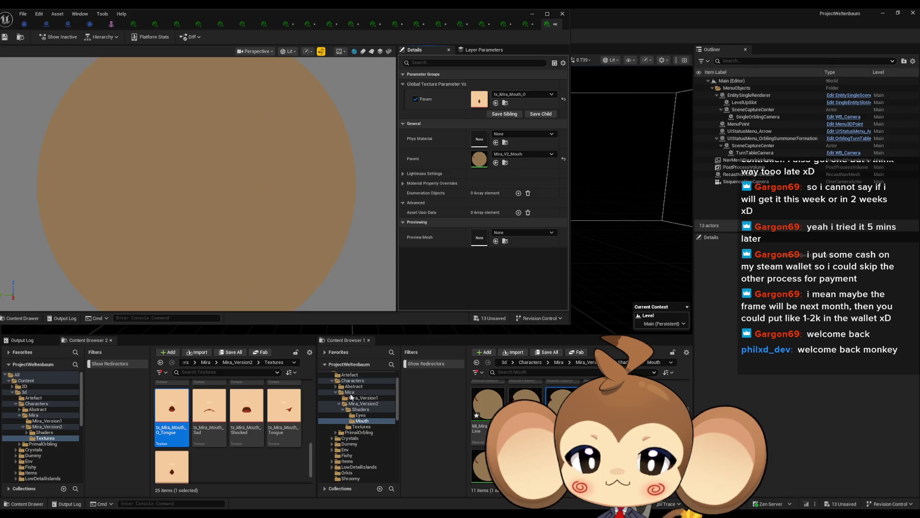
pyautogui.moveTo(171, 412); pyautogui.dragTo(479, 99)
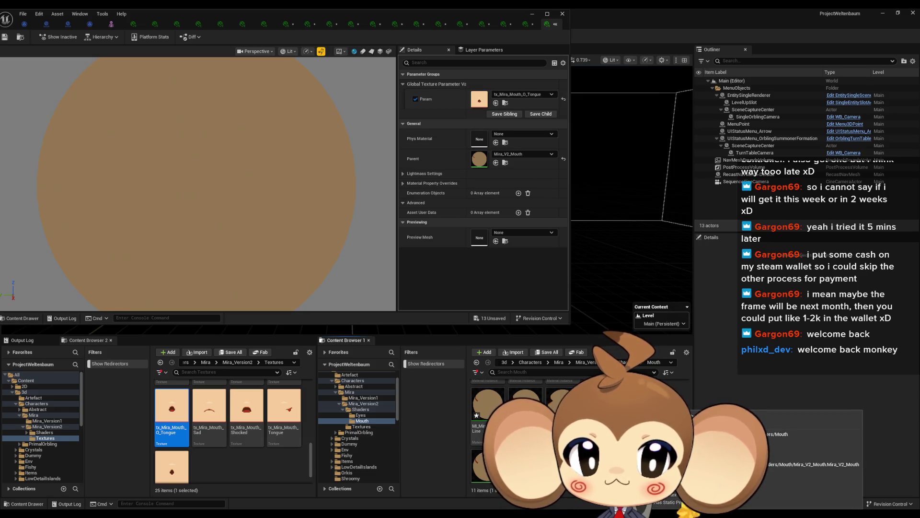
# Select the tx_Mira_Mouth_Tongue texture for the new MI_Mira_Mouth_Tongue instance.
pyautogui.click(288, 416)
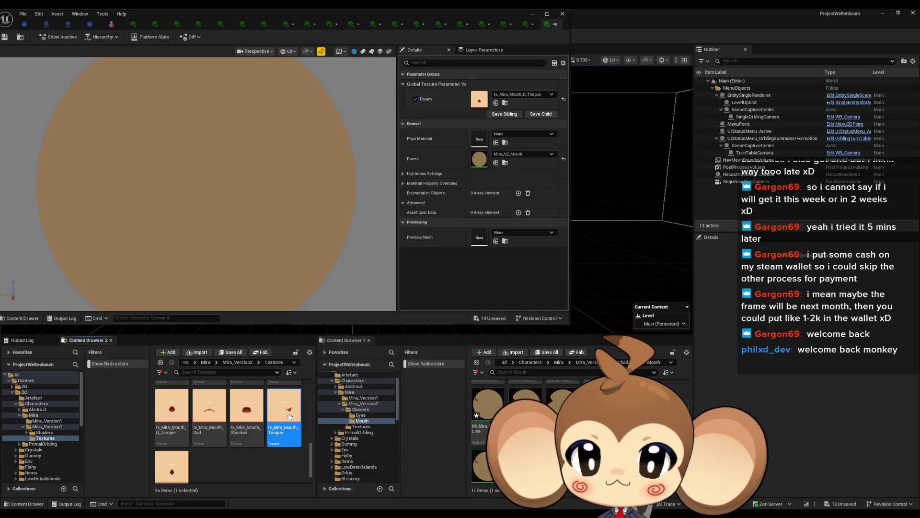
pyautogui.press('F2')
pyautogui.press('Escape')
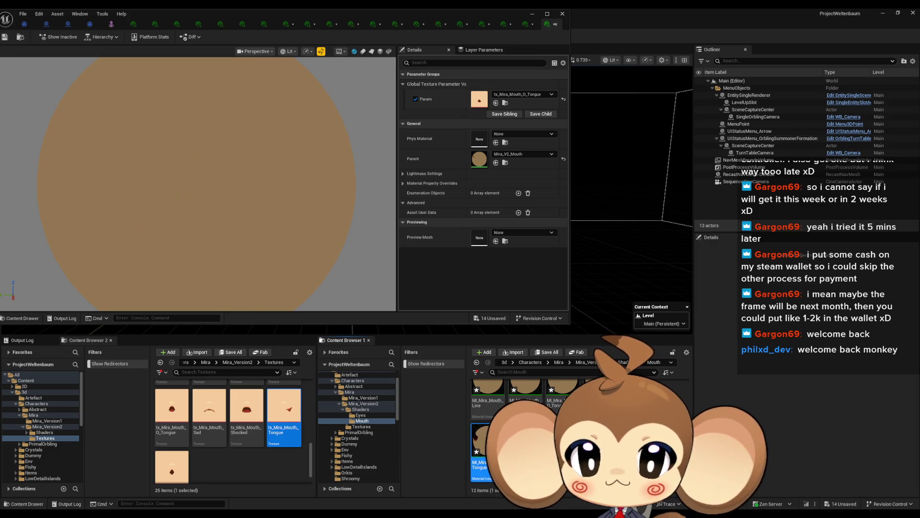
# Apply tx_Mira_Mouth_Tongue, then tx_Mira_Mouth_U, to the mouth instance's texture parameter.
pyautogui.moveTo(247, 409)
pyautogui.mouseDown()
pyautogui.moveTo(285, 412)
pyautogui.moveTo(509, 103)
pyautogui.mouseUp()
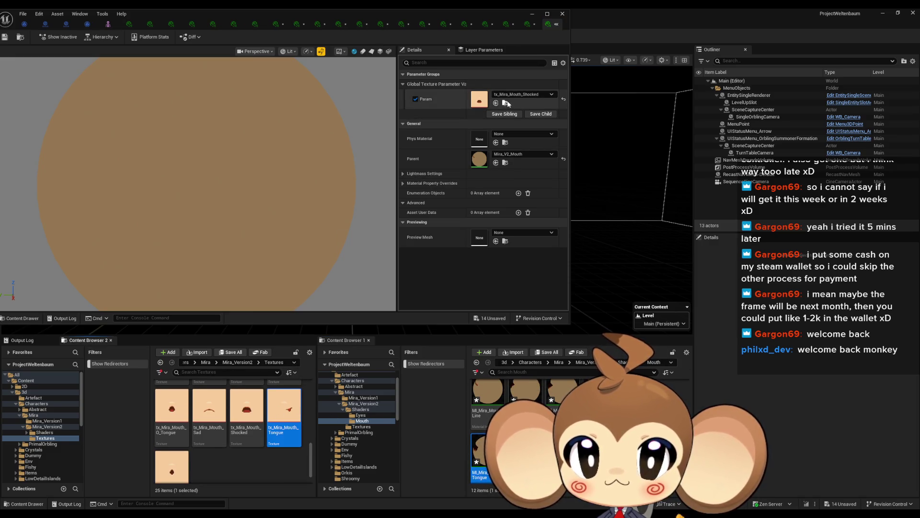
pyautogui.click(496, 103)
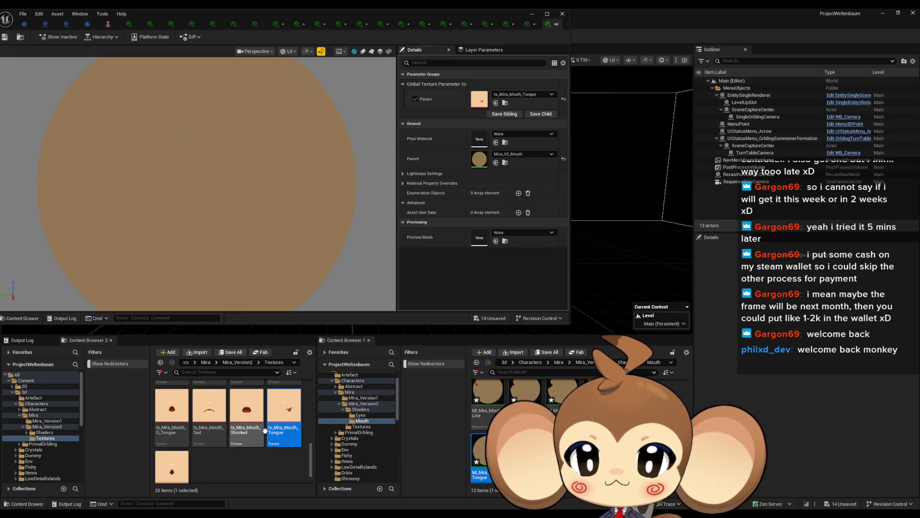
pyautogui.scroll(-1, 270, 437)
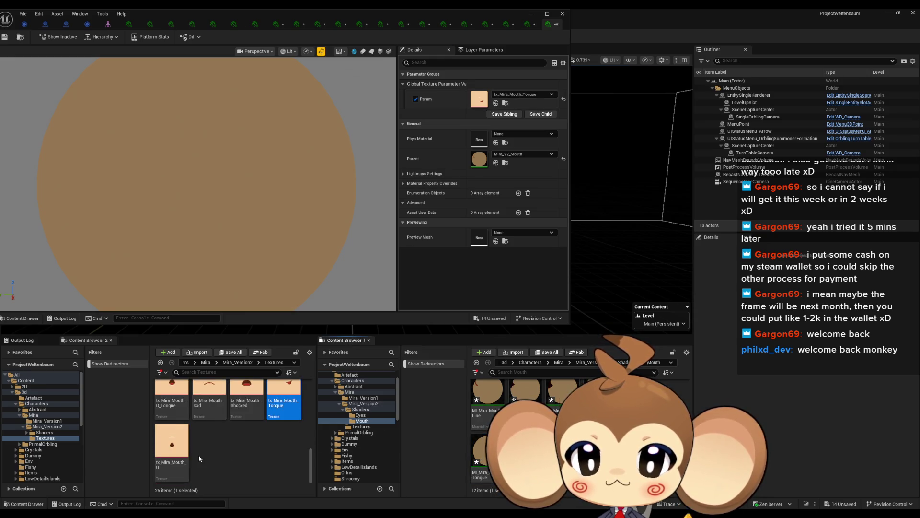
pyautogui.click(175, 445)
pyautogui.press('F2')
pyautogui.click(479, 452)
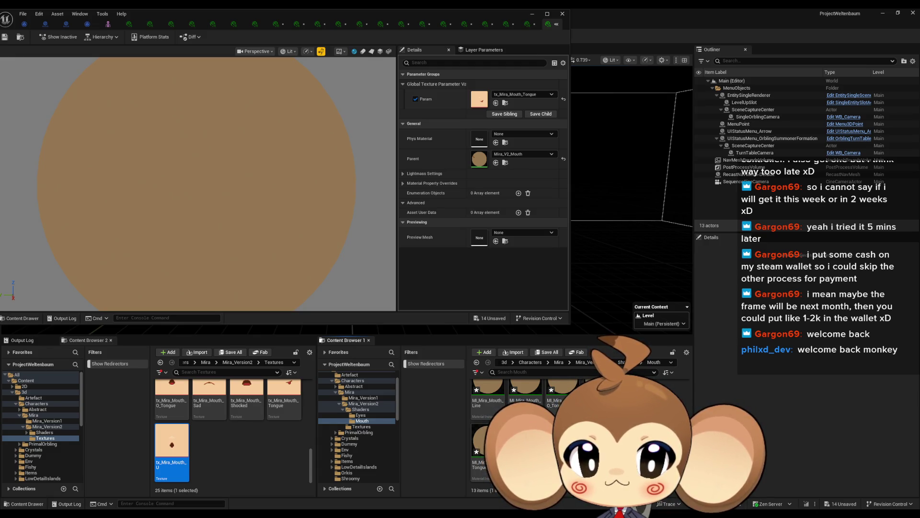
pyautogui.scroll(1, 205, 447)
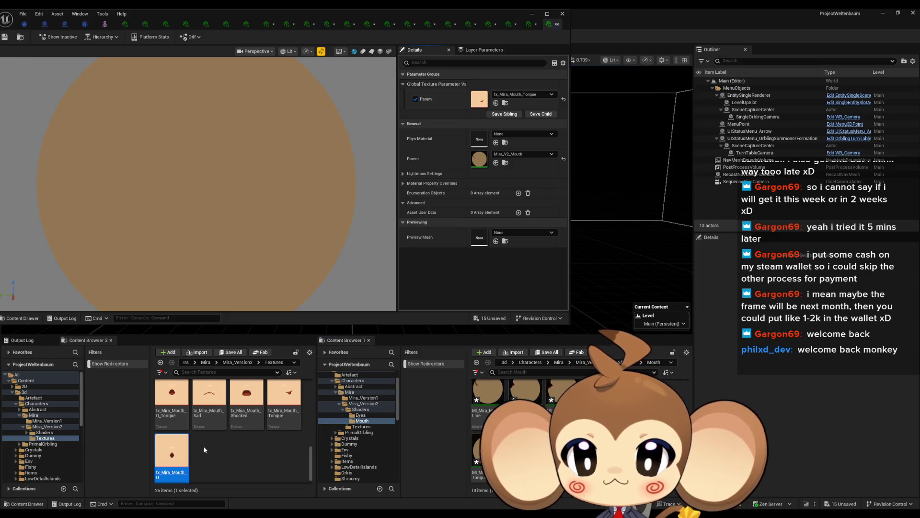
pyautogui.click(496, 103)
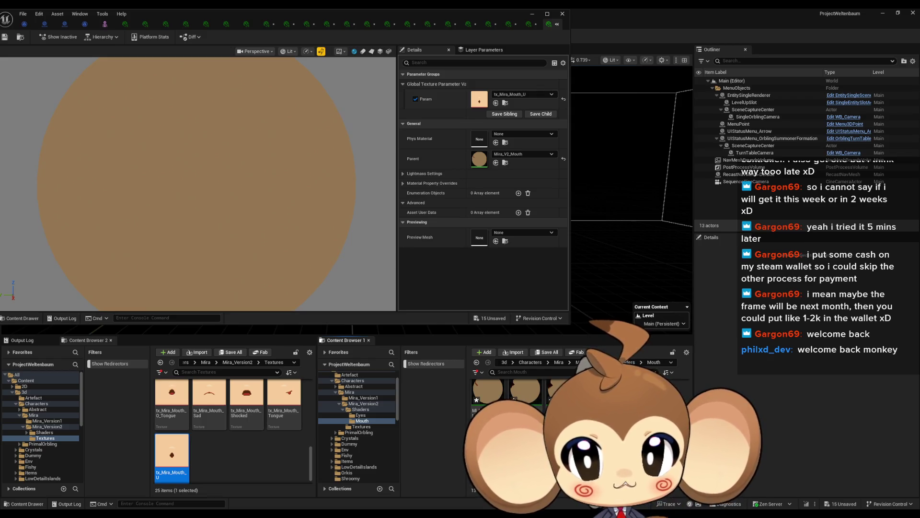
# Bring up the Output Log and the File menu.
pyautogui.scroll(2, 292, 438)
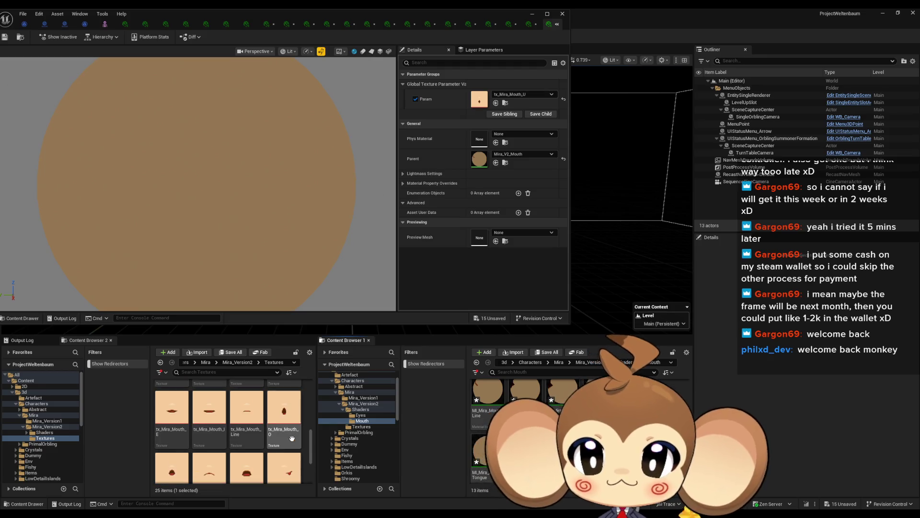
pyautogui.scroll(5, 299, 436)
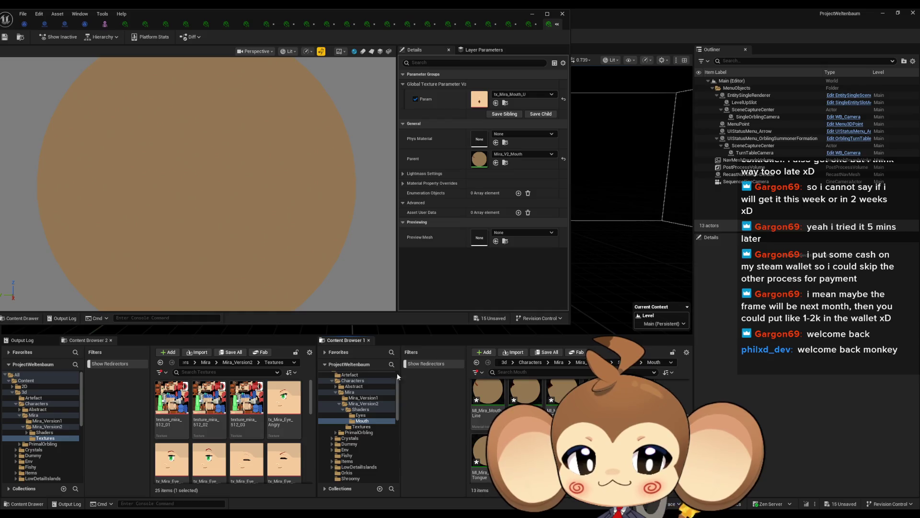
pyautogui.click(37, 340)
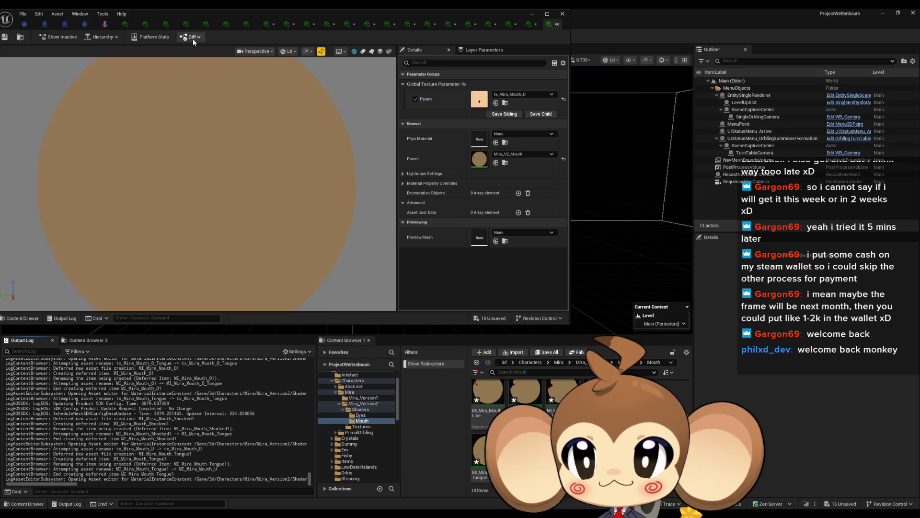
pyautogui.click(21, 15)
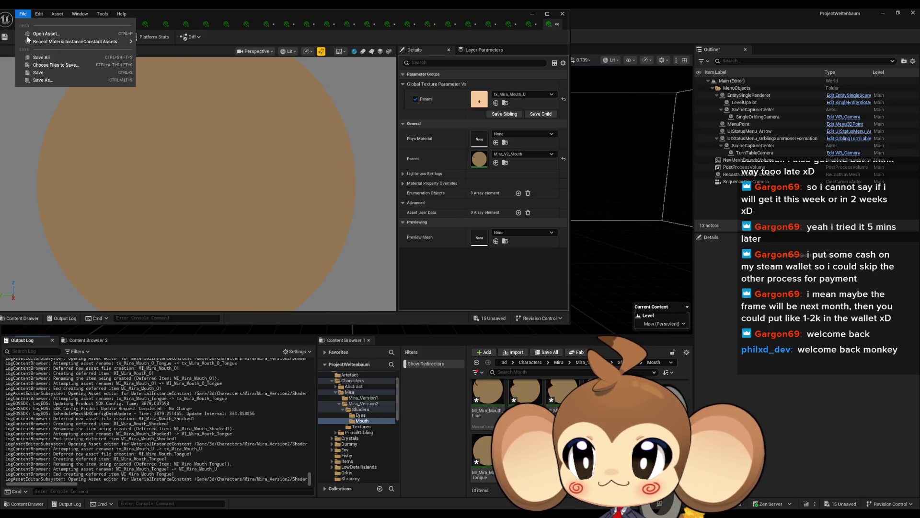
# Save the asset and close all material instance editor tabs, including Mouth_U and Eye_Calm.
pyautogui.click(58, 72)
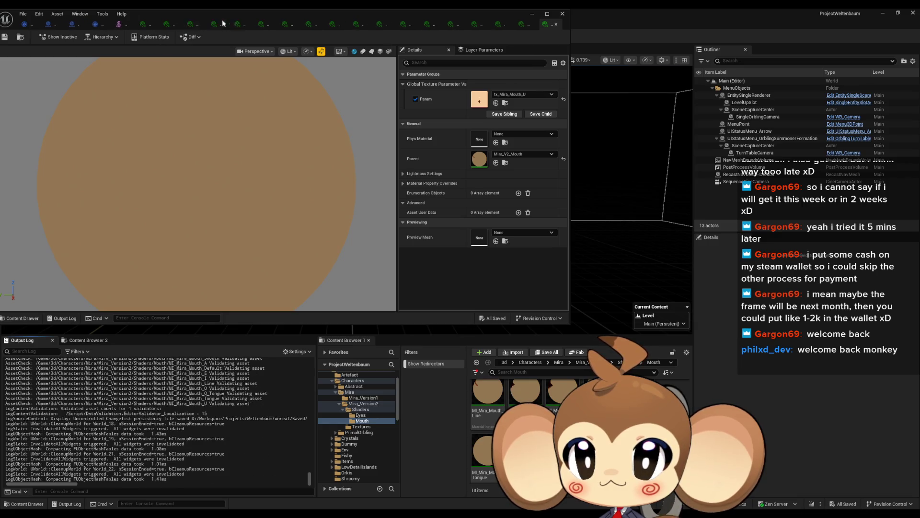
pyautogui.middleClick(348, 22)
pyautogui.middleClick(383, 22)
pyautogui.middleClick(405, 23)
pyautogui.middleClick(426, 24)
pyautogui.middleClick(473, 25)
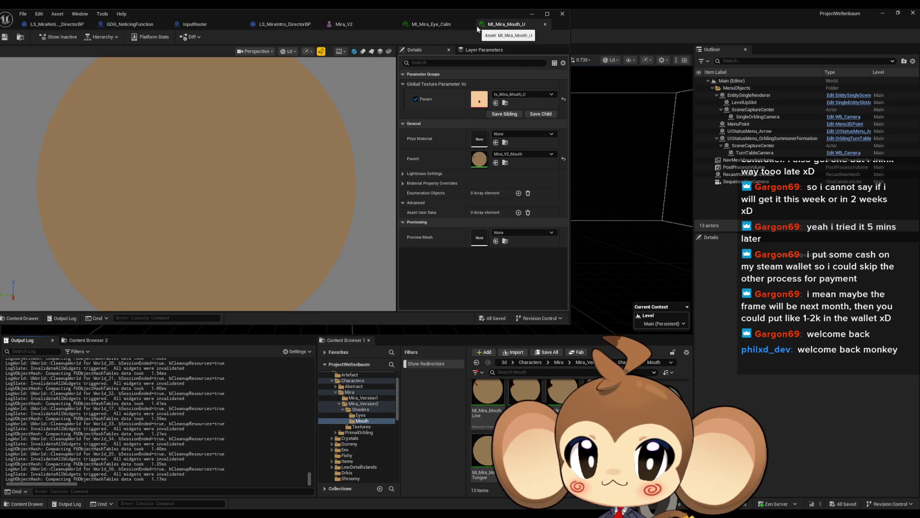
pyautogui.middleClick(477, 25)
pyautogui.middleClick(459, 27)
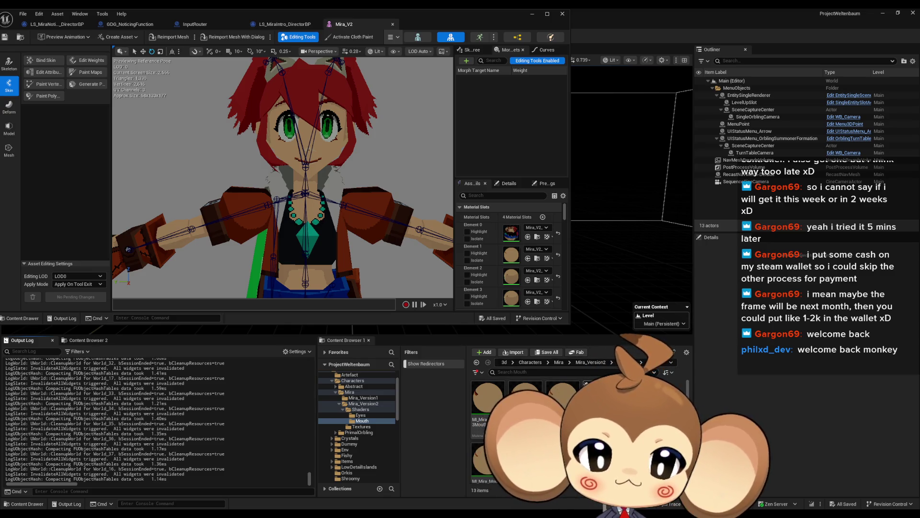
# Zoom onto Mira's face and assign an eye material from Shaders > Eyes to Element 3.
pyautogui.moveTo(335, 209)
pyautogui.mouseDown()
pyautogui.moveTo(349, 161)
pyautogui.moveTo(335, 209)
pyautogui.mouseUp()
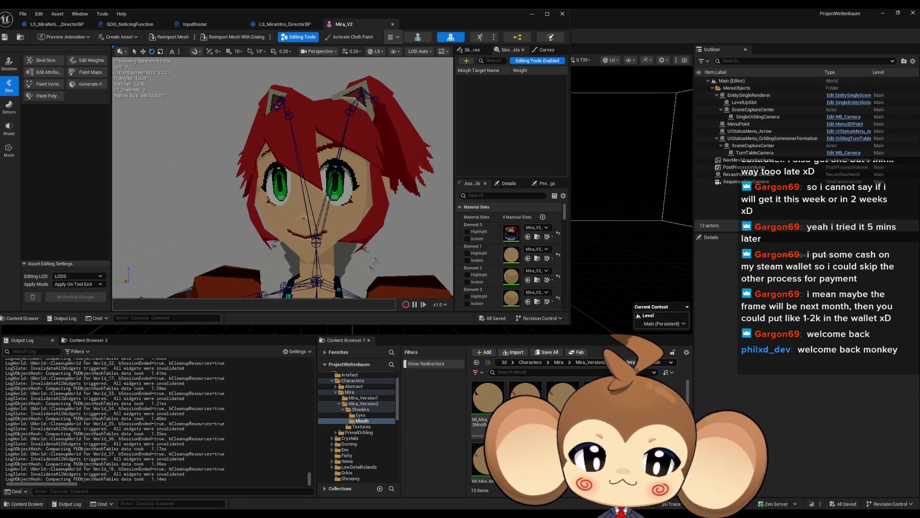
pyautogui.click(360, 409)
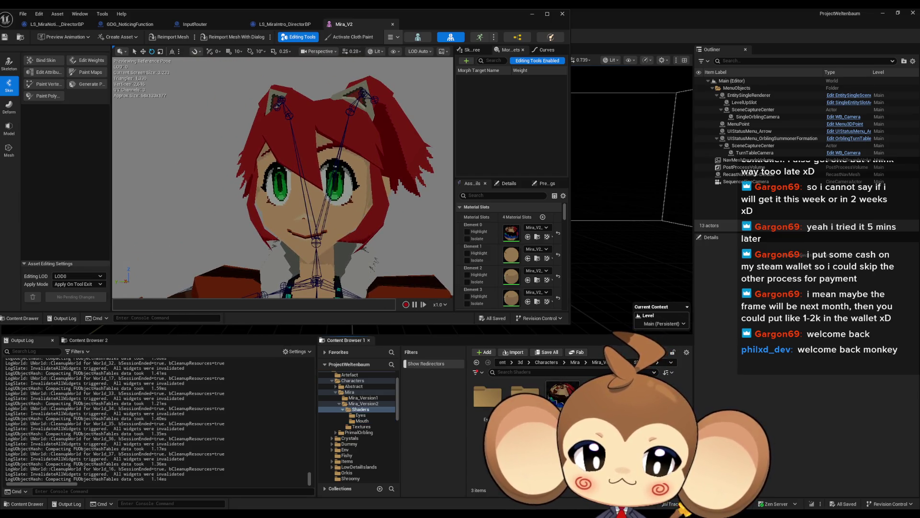
pyautogui.doubleClick(473, 407)
pyautogui.moveTo(501, 401)
pyautogui.mouseDown()
pyautogui.moveTo(303, 238)
pyautogui.moveTo(281, 184)
pyautogui.moveTo(492, 411)
pyautogui.moveTo(525, 249)
pyautogui.moveTo(537, 262)
pyautogui.moveTo(526, 282)
pyautogui.mouseUp()
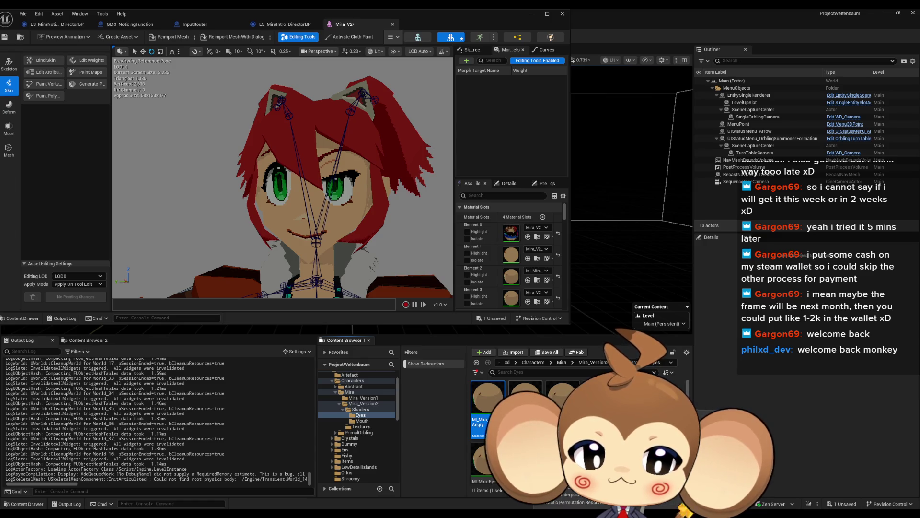
pyautogui.click(528, 301)
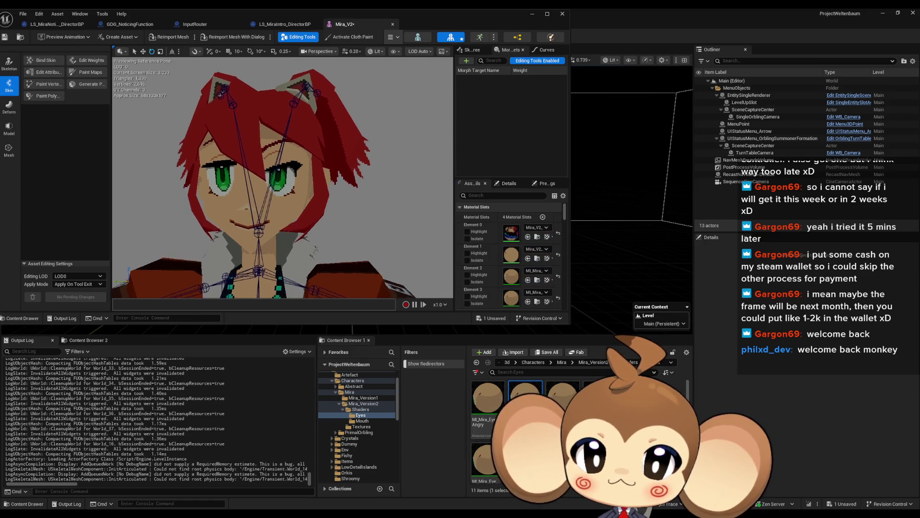
# Swap several eye materials, including Eye_Shocked, onto Element 3 to get a wink.
pyautogui.moveTo(336, 216); pyautogui.dragTo(341, 217)
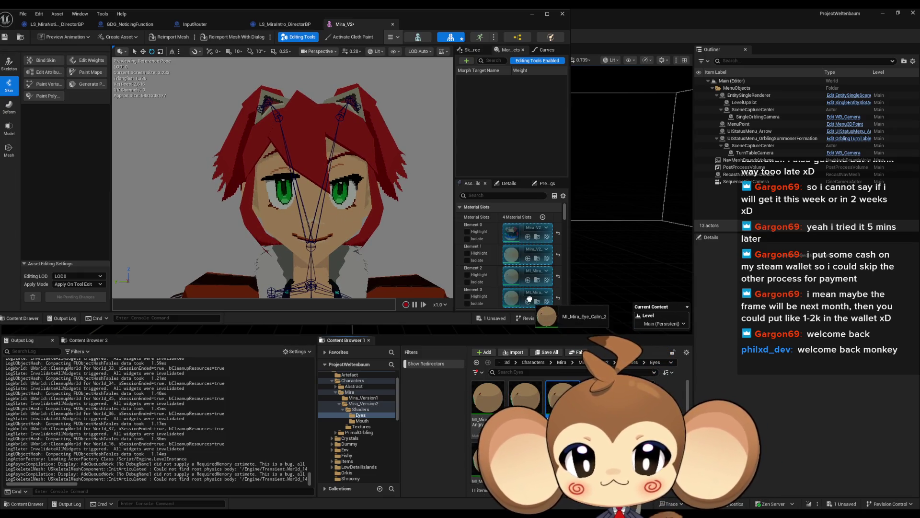
pyautogui.click(564, 388)
pyautogui.moveTo(564, 388); pyautogui.dragTo(511, 298)
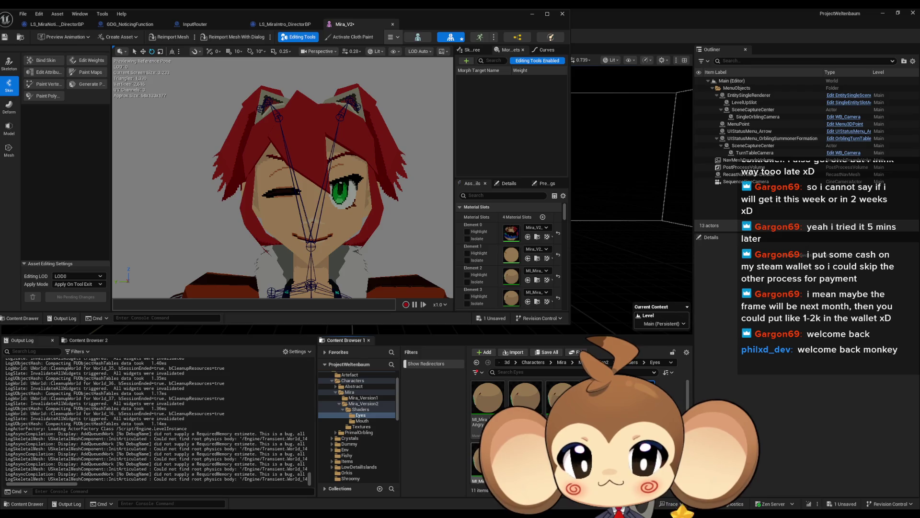
pyautogui.moveTo(496, 390)
pyautogui.mouseDown()
pyautogui.moveTo(527, 316)
pyautogui.moveTo(512, 297)
pyautogui.mouseUp()
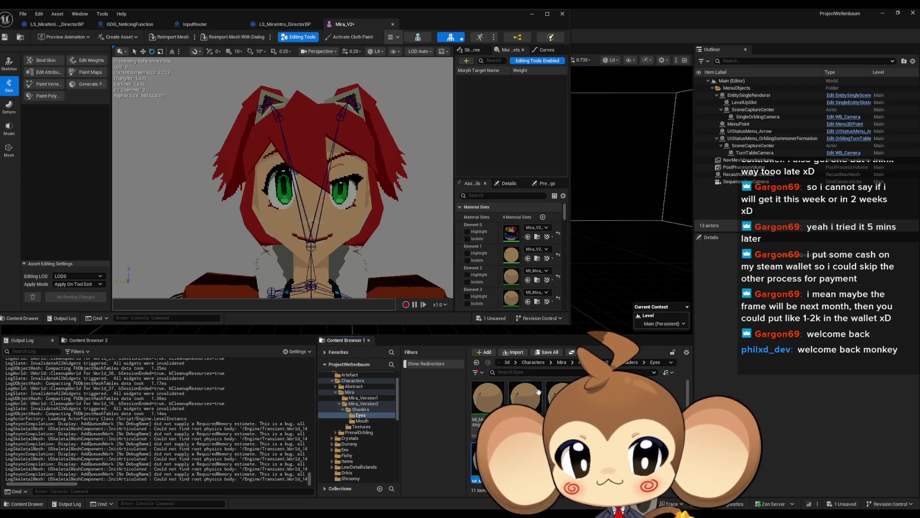
pyautogui.moveTo(561, 398)
pyautogui.mouseDown()
pyautogui.moveTo(565, 349)
pyautogui.moveTo(551, 316)
pyautogui.moveTo(556, 330)
pyautogui.moveTo(546, 343)
pyautogui.moveTo(528, 299)
pyautogui.mouseUp()
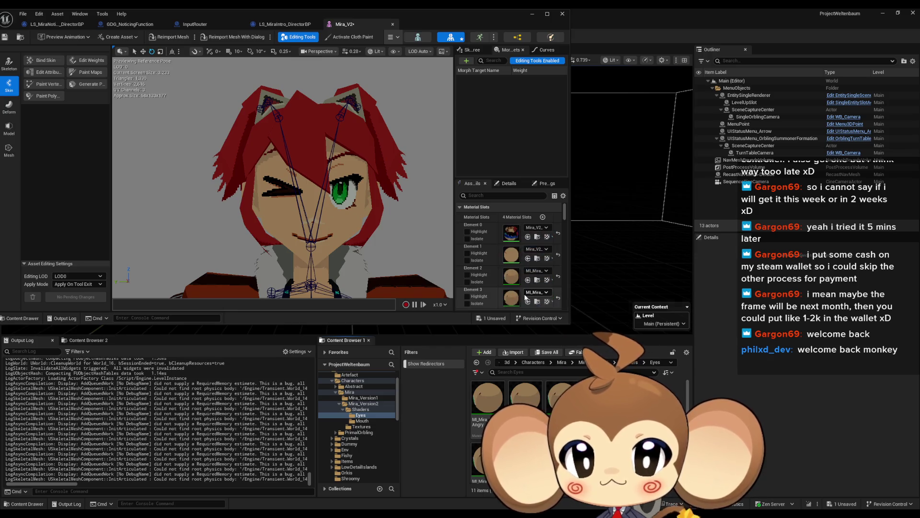
pyautogui.scroll(-1, 527, 287)
# Undo the Element 3 material change so both green eyes are open, then start a screen capture.
pyautogui.hotkey('ctrl', 'z')
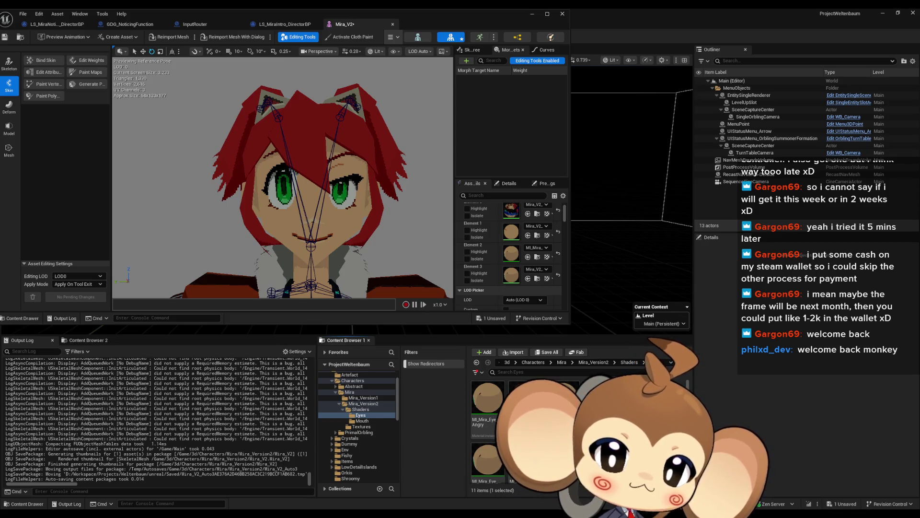
pyautogui.press('super+shift+s')
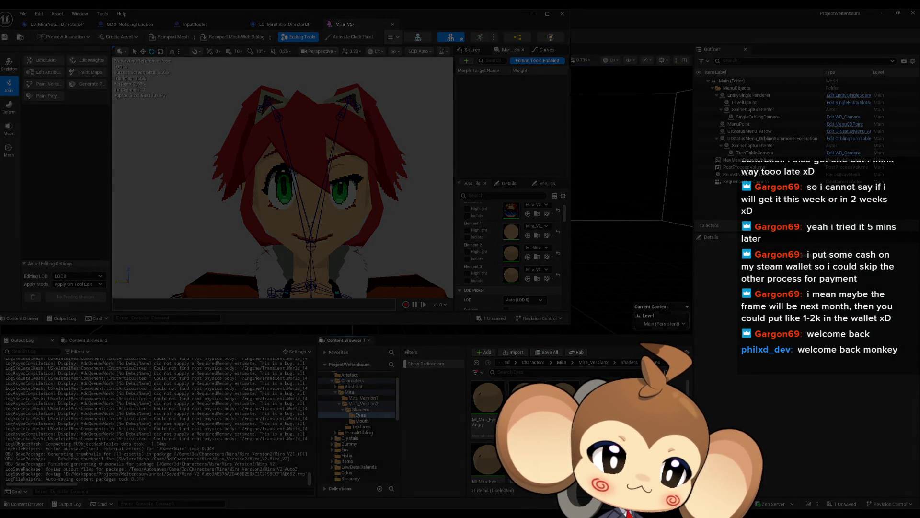
# Paste the captured raised-eyebrow emoji into the Paint canvas and drag Paint aside.
pyautogui.press('Escape')
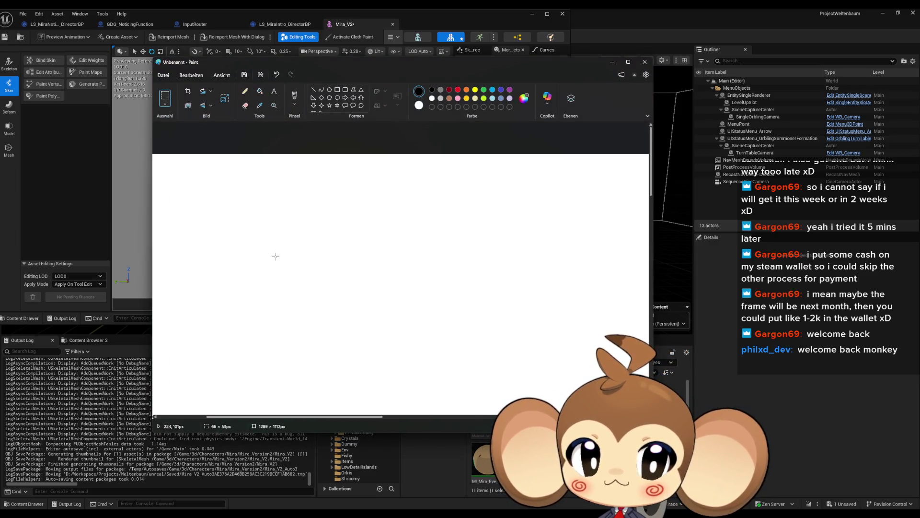
pyautogui.hotkey('ctrl', 'v')
pyautogui.scroll(5, 236, 215)
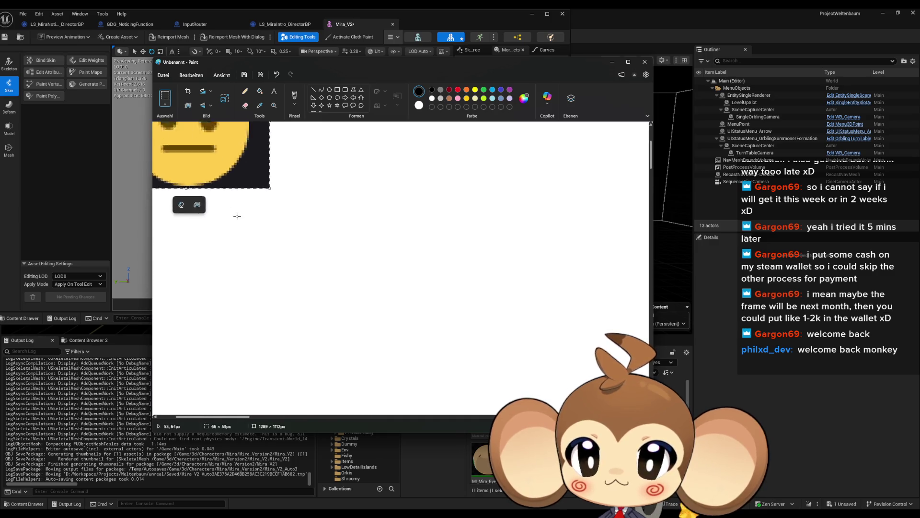
pyautogui.scroll(-3, 328, 406)
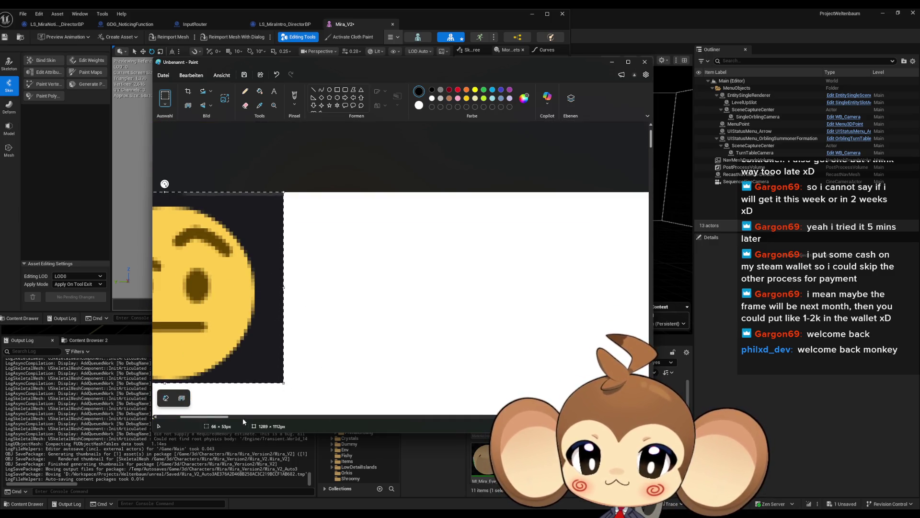
pyautogui.moveTo(376, 63)
pyautogui.mouseDown()
pyautogui.moveTo(740, 87)
pyautogui.moveTo(919, 88)
pyautogui.mouseUp()
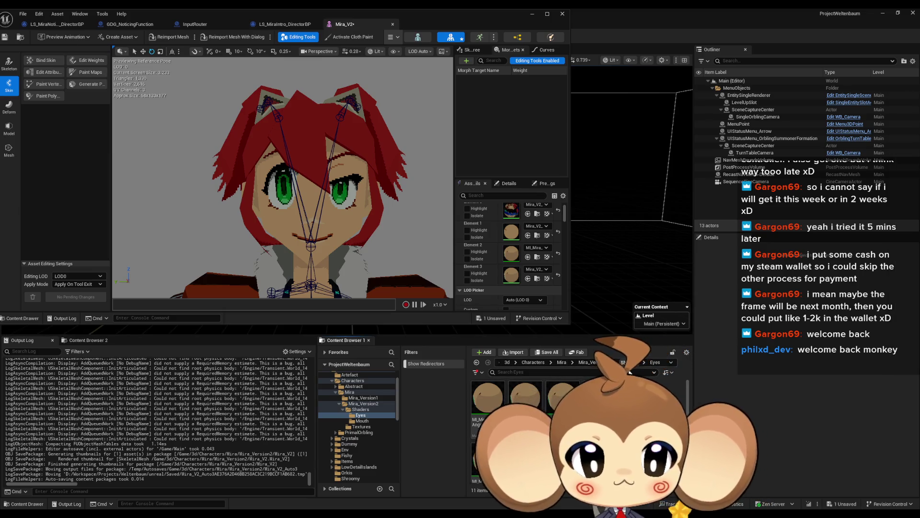
# Drag MI_Mira_Mouth_Line from Shaders > Mouth onto Element 1, then show the Textures browser.
pyautogui.click(626, 362)
pyautogui.doubleClick(524, 395)
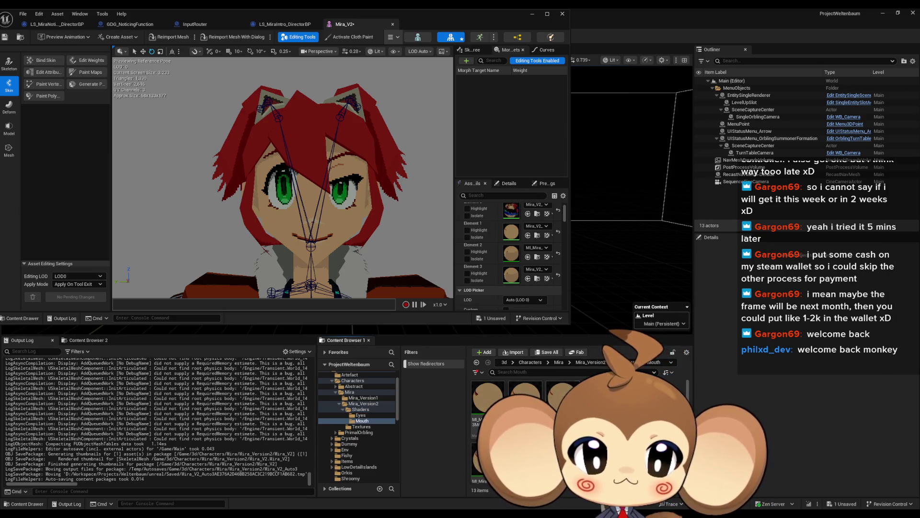
pyautogui.scroll(-1, 527, 432)
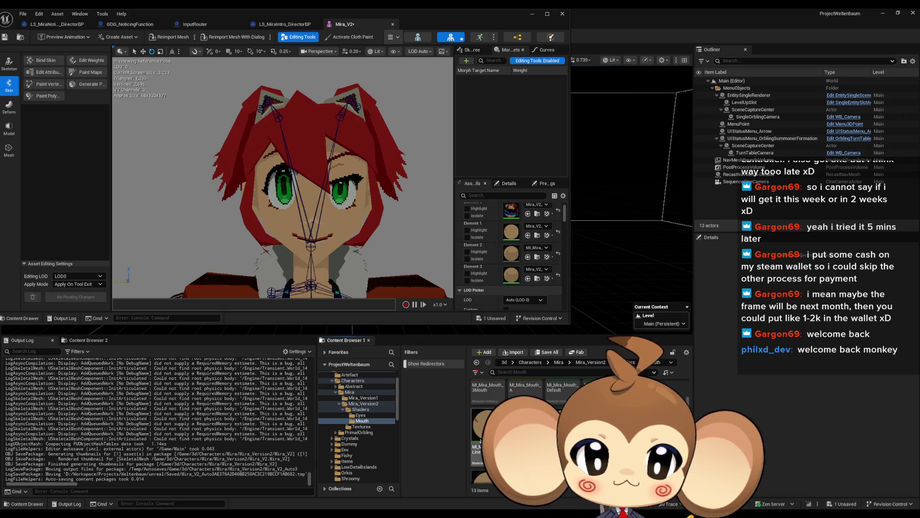
pyautogui.moveTo(479, 431); pyautogui.dragTo(515, 235)
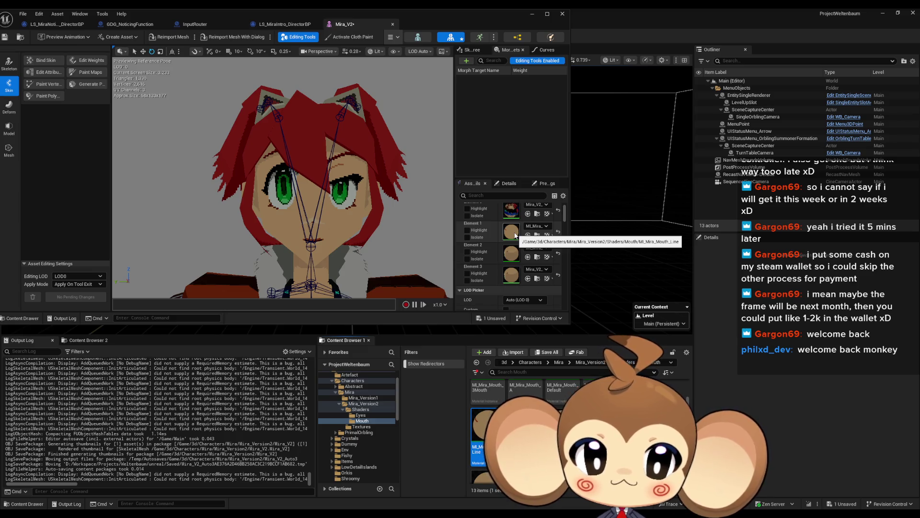
pyautogui.click(86, 339)
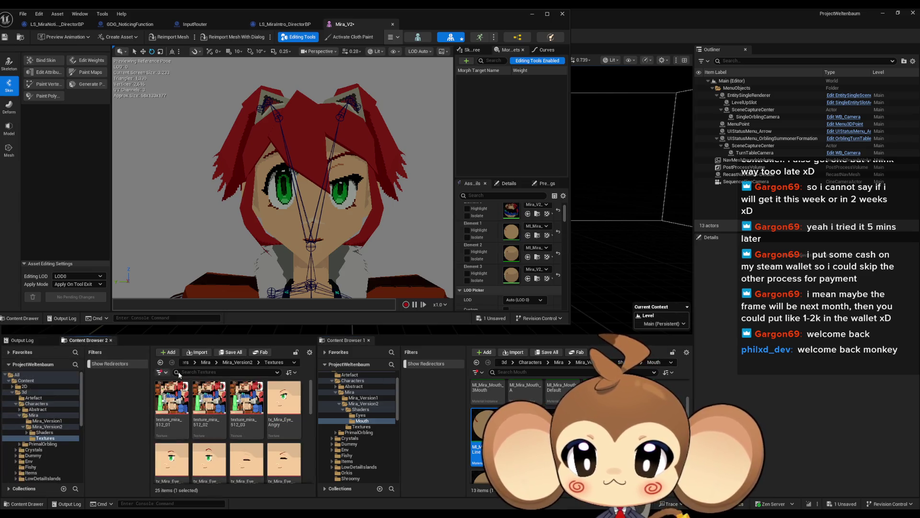
pyautogui.scroll(-5, 284, 412)
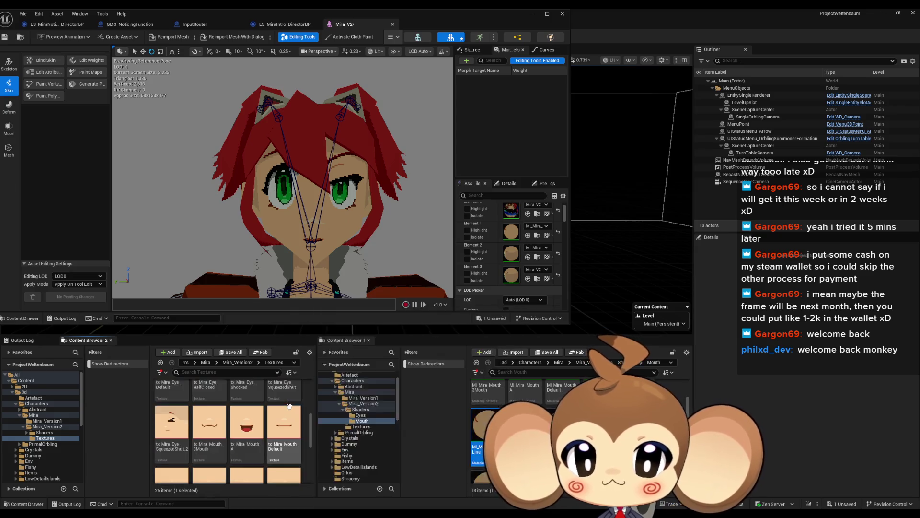
# Assign the Line mouth material from the Mouth folder to Mira's Element 1 material slot.
pyautogui.scroll(1, 301, 422)
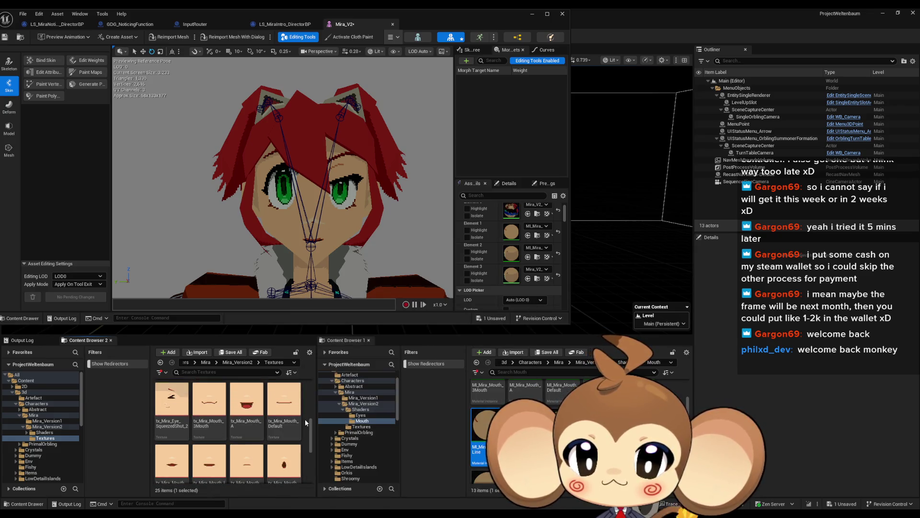
pyautogui.scroll(-1, 303, 418)
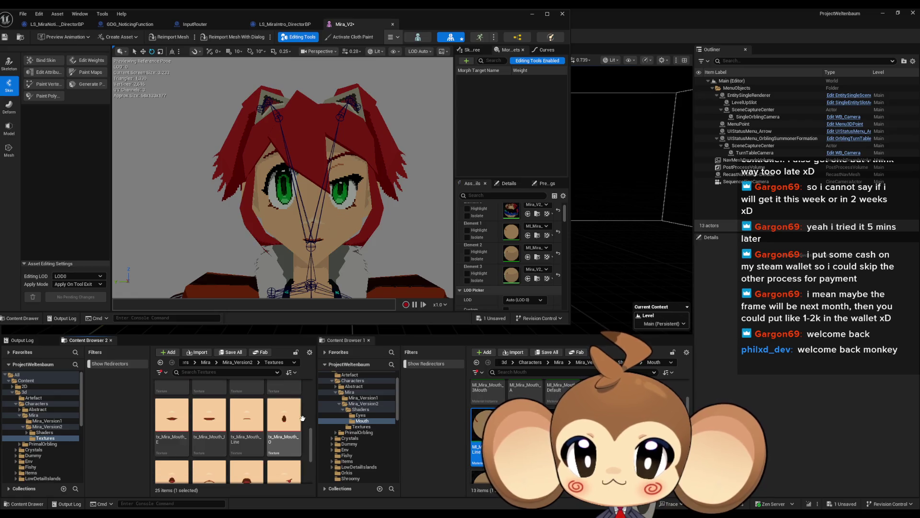
pyautogui.scroll(1, 301, 416)
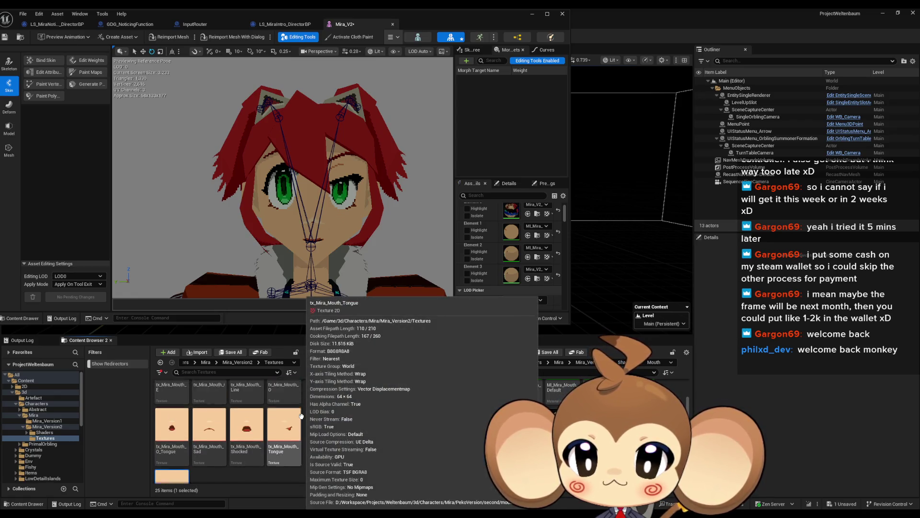
pyautogui.scroll(1, 300, 416)
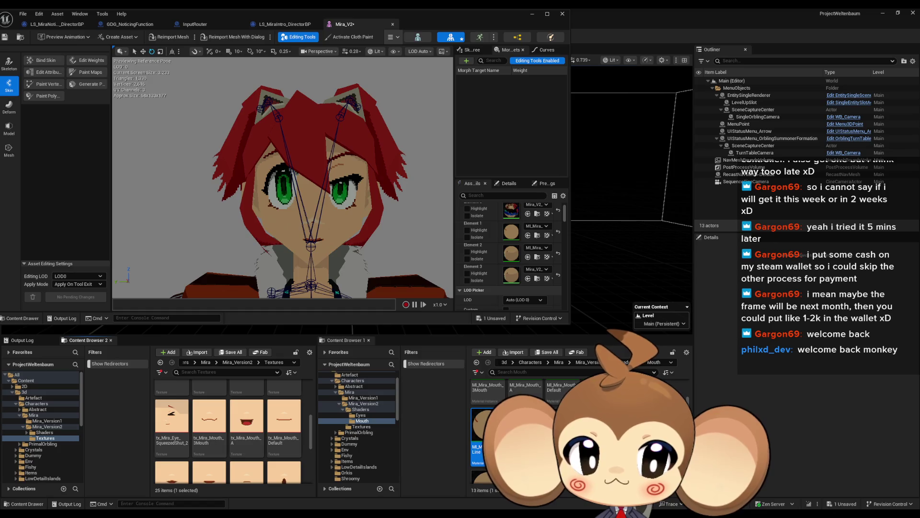
pyautogui.scroll(1, 528, 422)
pyautogui.scroll(1, 527, 421)
pyautogui.moveTo(564, 395)
pyautogui.mouseDown()
pyautogui.moveTo(546, 300)
pyautogui.moveTo(514, 234)
pyautogui.mouseUp()
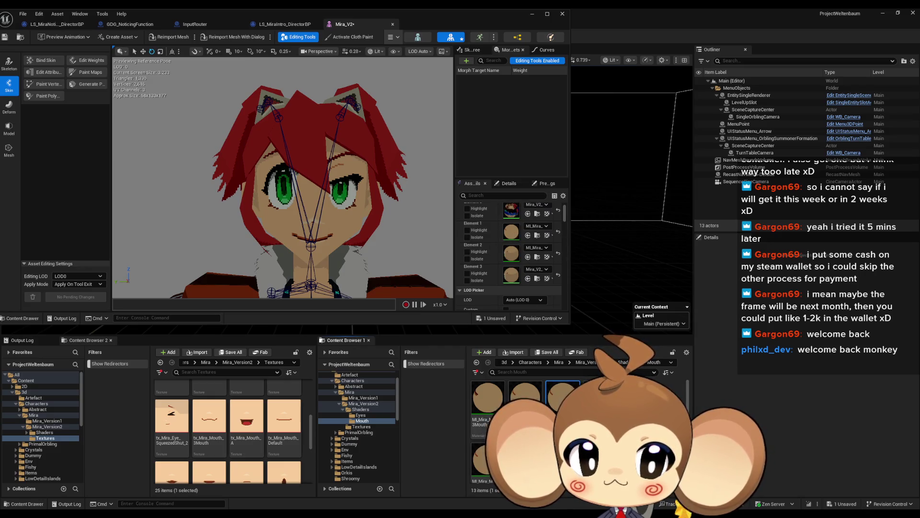
pyautogui.scroll(-3, 563, 431)
pyautogui.moveTo(479, 426)
pyautogui.mouseDown()
pyautogui.moveTo(513, 269)
pyautogui.moveTo(509, 246)
pyautogui.mouseUp()
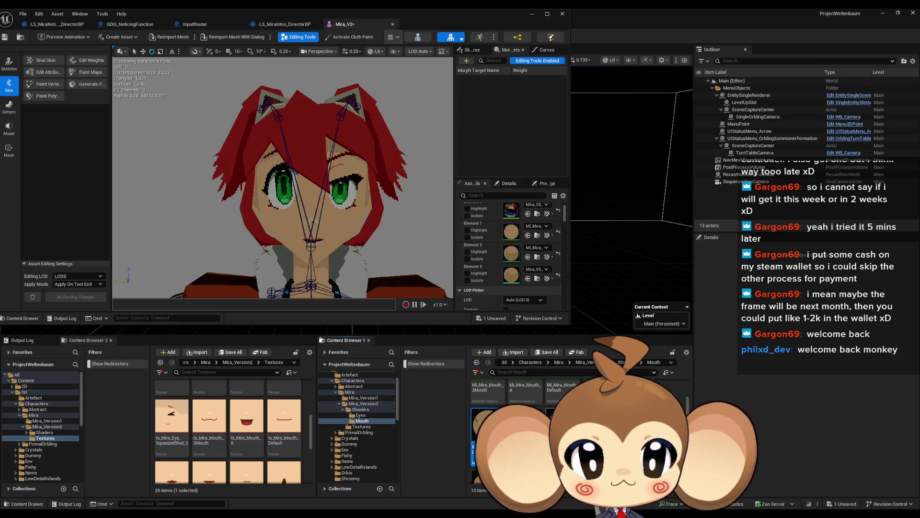
# Open the Eyes material folder and drag tx_Mira_Eye_Shocked onto a folder for copy options.
pyautogui.hotkey('alt', 'Left')
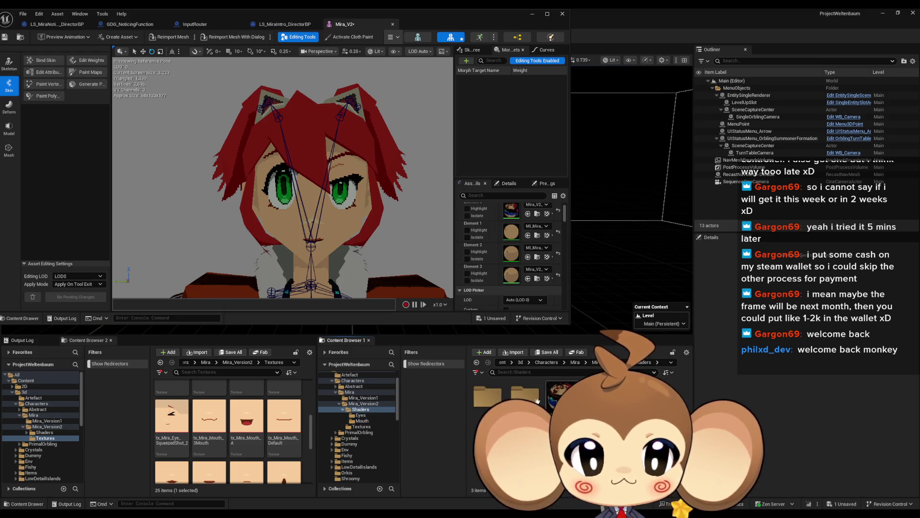
pyautogui.doubleClick(495, 404)
pyautogui.scroll(5, 264, 415)
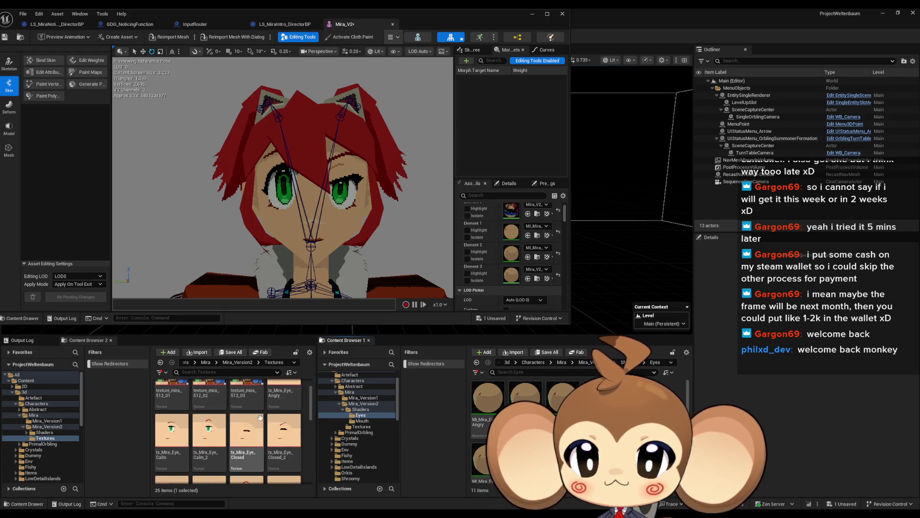
pyautogui.scroll(-1, 302, 428)
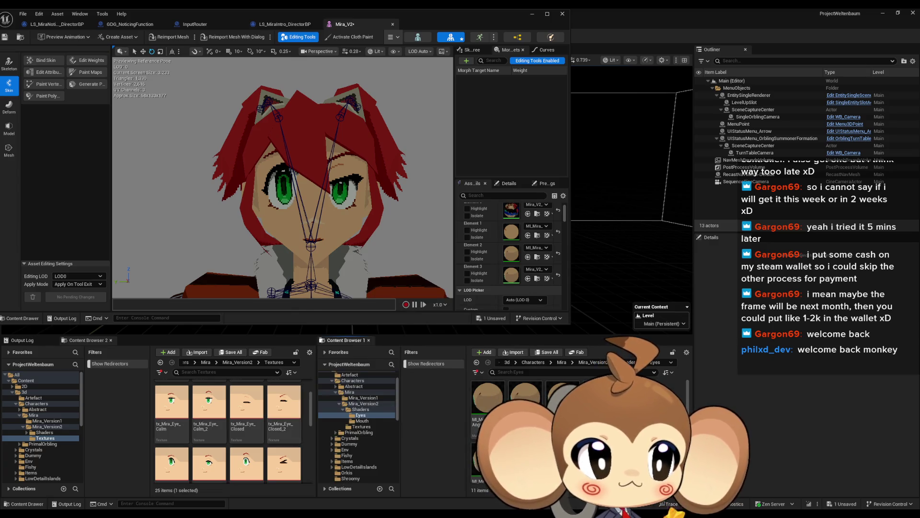
pyautogui.scroll(-1, 281, 428)
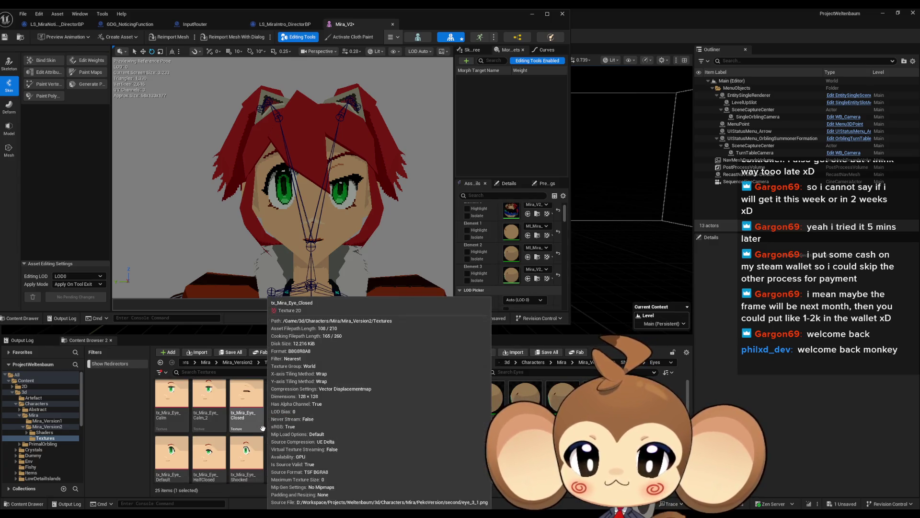
pyautogui.scroll(1, 283, 428)
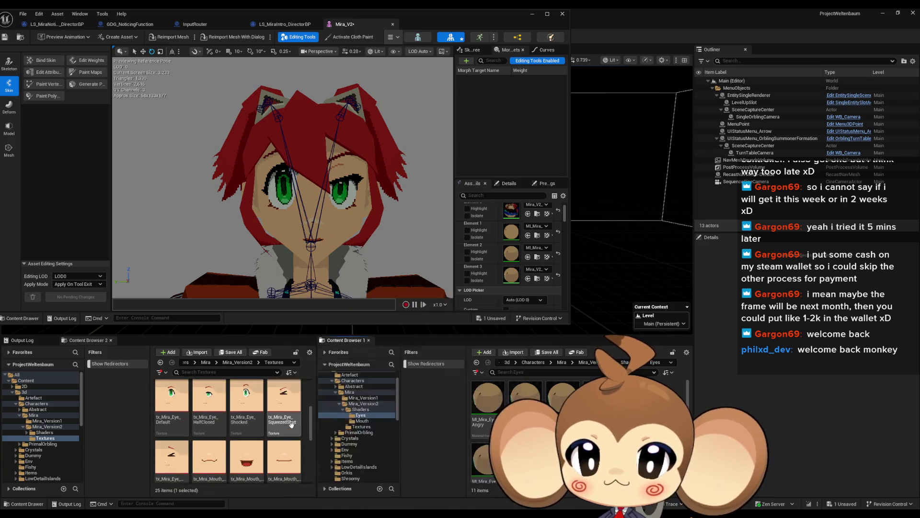
pyautogui.scroll(-1, 294, 425)
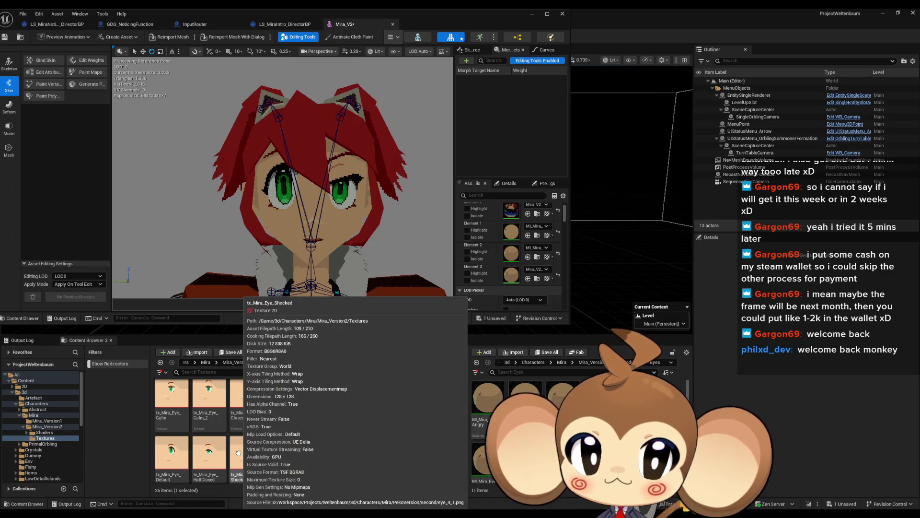
pyautogui.moveTo(238, 453)
pyautogui.mouseDown()
pyautogui.moveTo(307, 416)
pyautogui.moveTo(513, 232)
pyautogui.moveTo(332, 438)
pyautogui.moveTo(246, 454)
pyautogui.mouseUp()
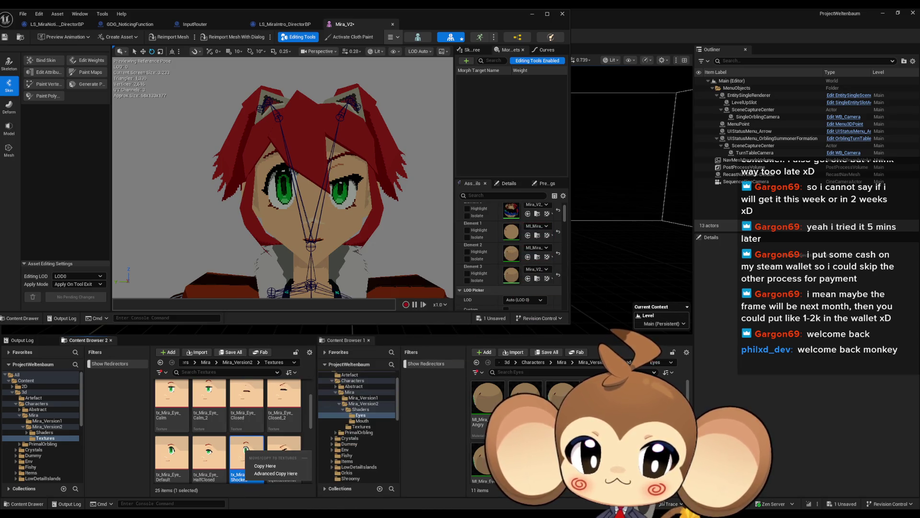
# Cancel the copy menu, try the Shocked eye material on Mira's face, then undo it.
pyautogui.click(558, 412)
pyautogui.moveTo(558, 412); pyautogui.dragTo(515, 235)
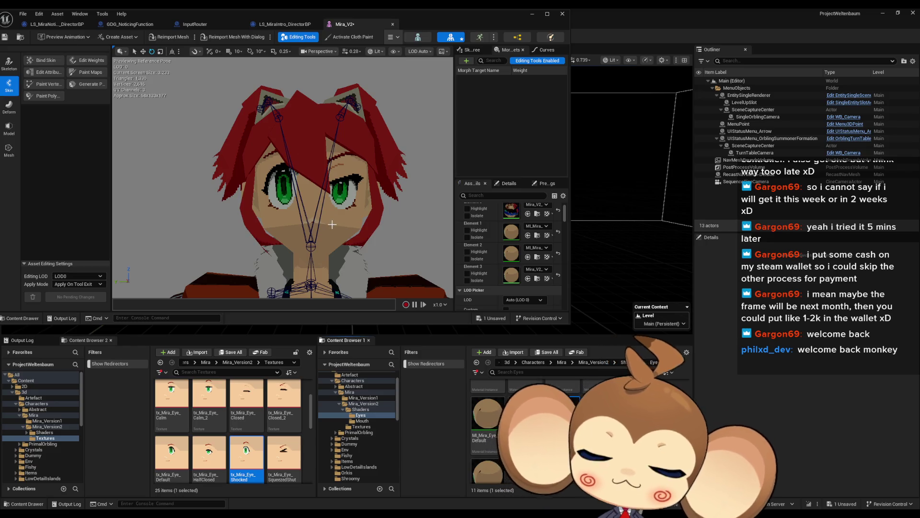
pyautogui.scroll(1, 332, 224)
pyautogui.hotkey('ctrl', 'z')
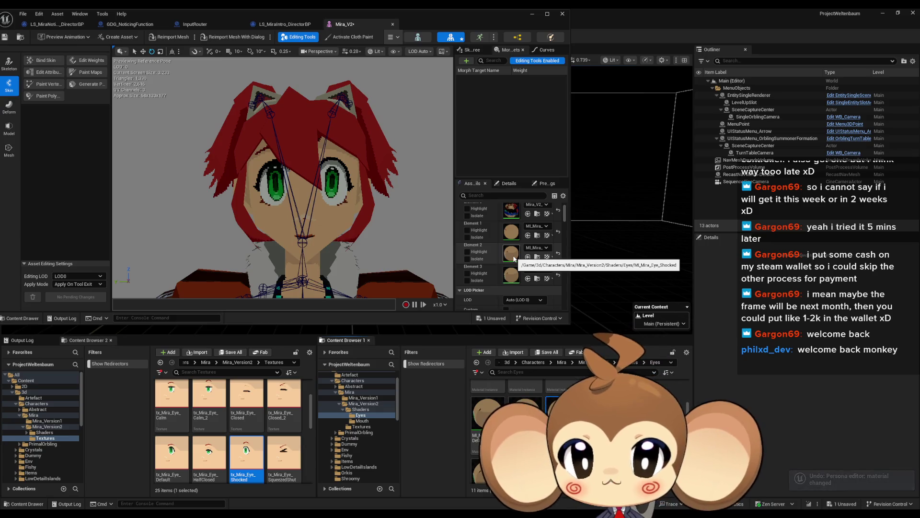
# Assign an eye material from the Eyes folder to Mira's Element 3 slot.
pyautogui.scroll(2, 421, 235)
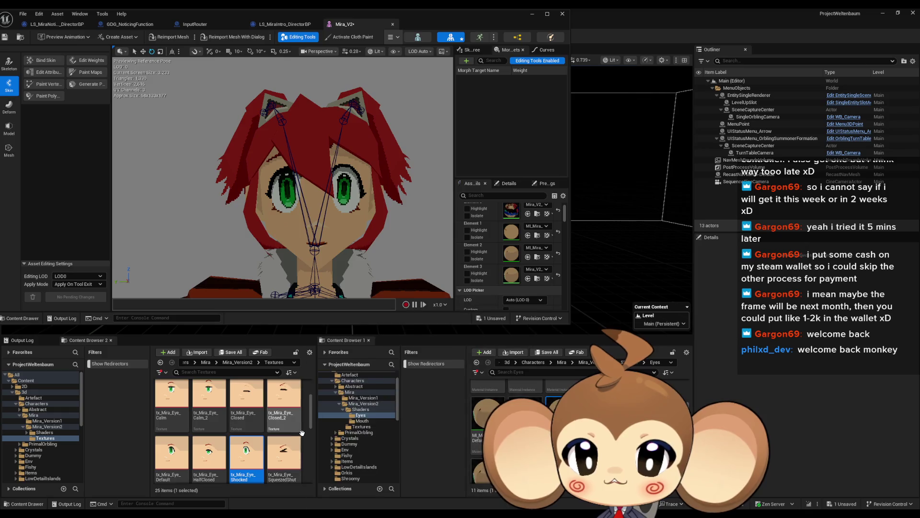
pyautogui.scroll(1, 287, 458)
pyautogui.scroll(1, 288, 457)
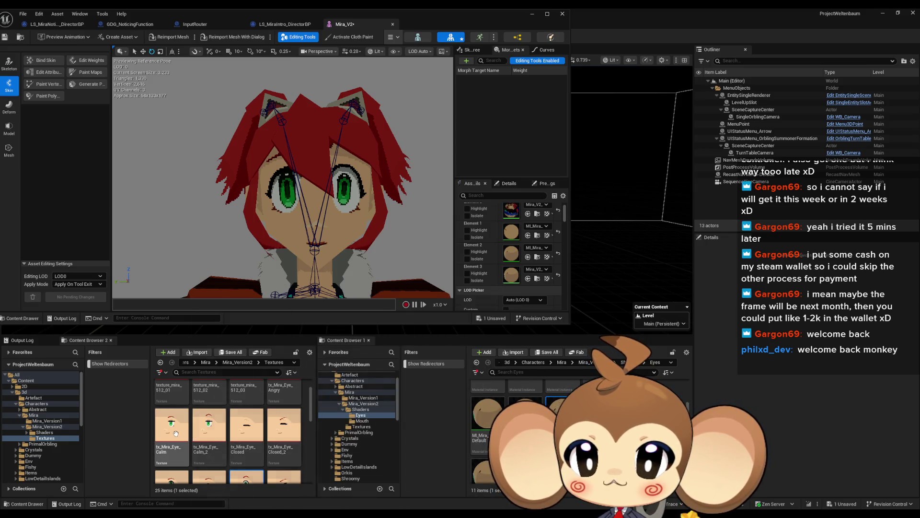
pyautogui.scroll(2, 551, 422)
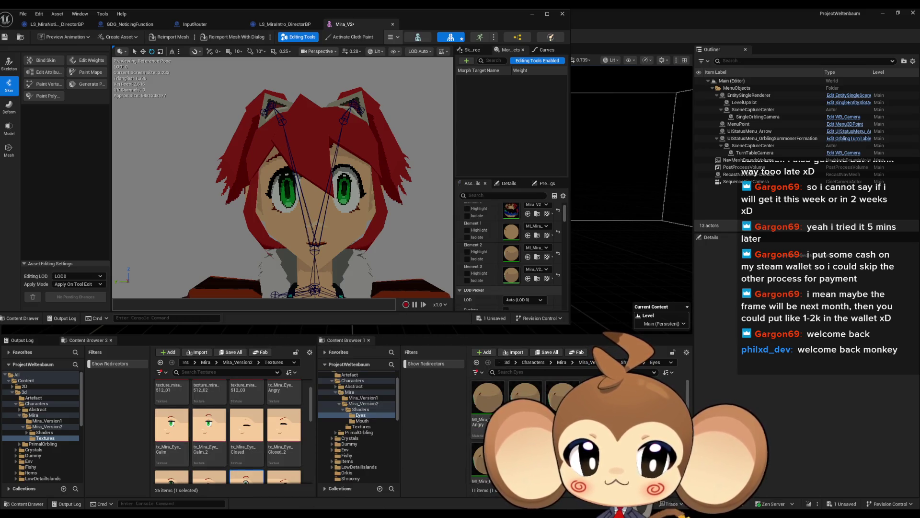
pyautogui.moveTo(525, 397)
pyautogui.mouseDown()
pyautogui.moveTo(513, 231)
pyautogui.moveTo(518, 279)
pyautogui.mouseUp()
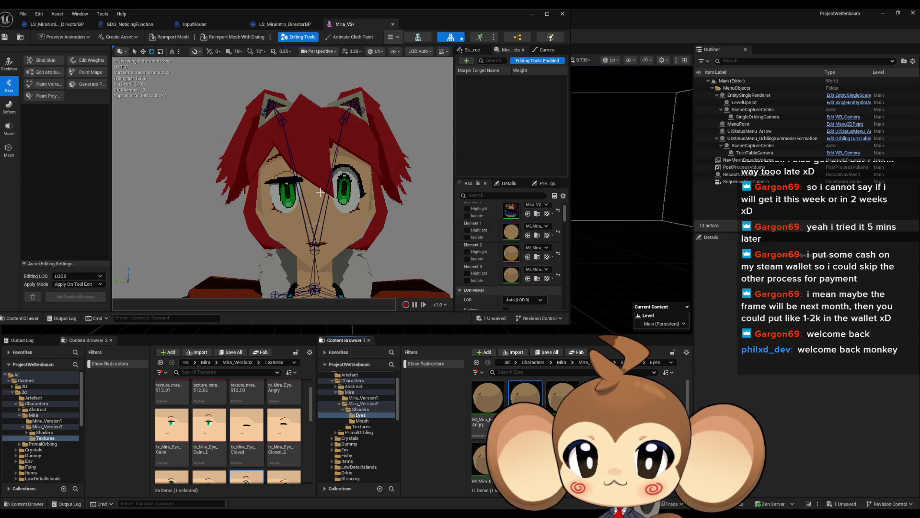
# Orbit out to view Mira's torso and arms, then switch to LS_MiraIntro_DirectorBP.
pyautogui.scroll(2, 283, 178)
pyautogui.moveTo(283, 177)
pyautogui.mouseDown()
pyautogui.moveTo(317, 179)
pyautogui.moveTo(291, 178)
pyautogui.moveTo(337, 201)
pyautogui.mouseUp()
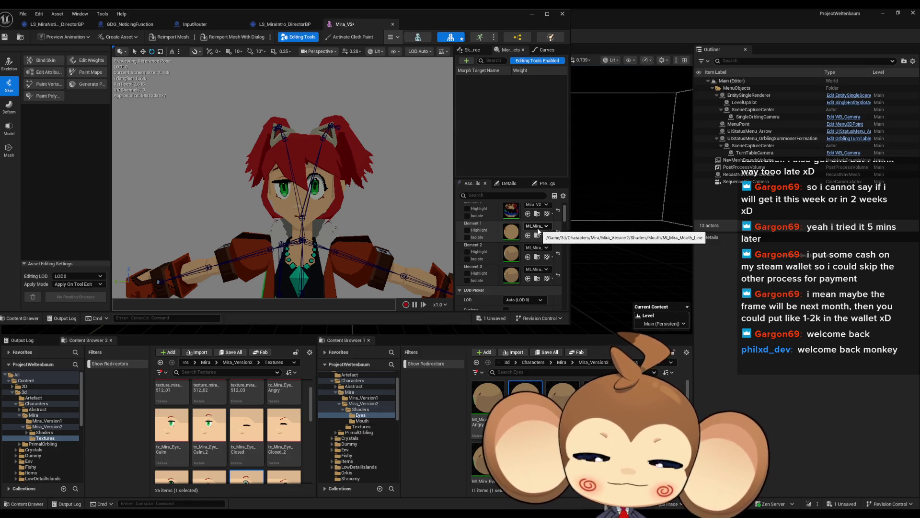
pyautogui.hotkey('ctrl', 'Tab')
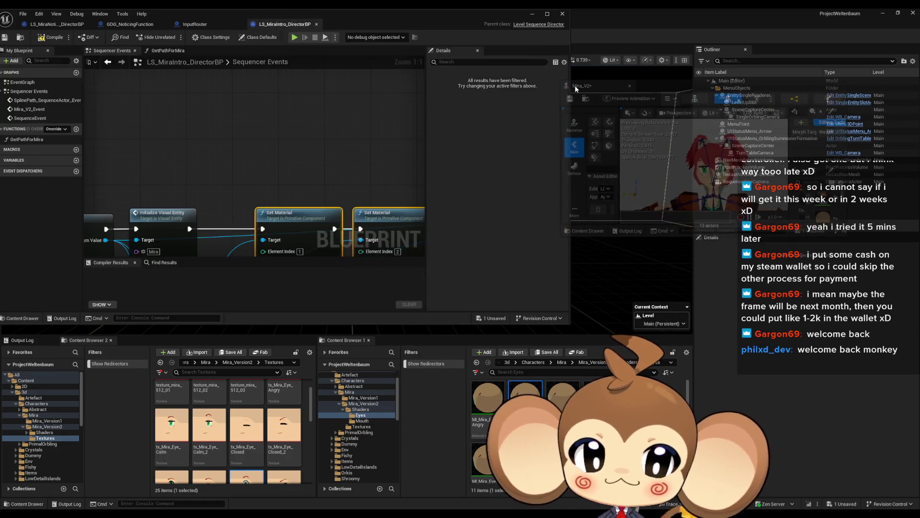
# Cycle through the open editor tabs and pan GDG_NoticingFunction's graph toward its Set Material nodes.
pyautogui.click(369, 24)
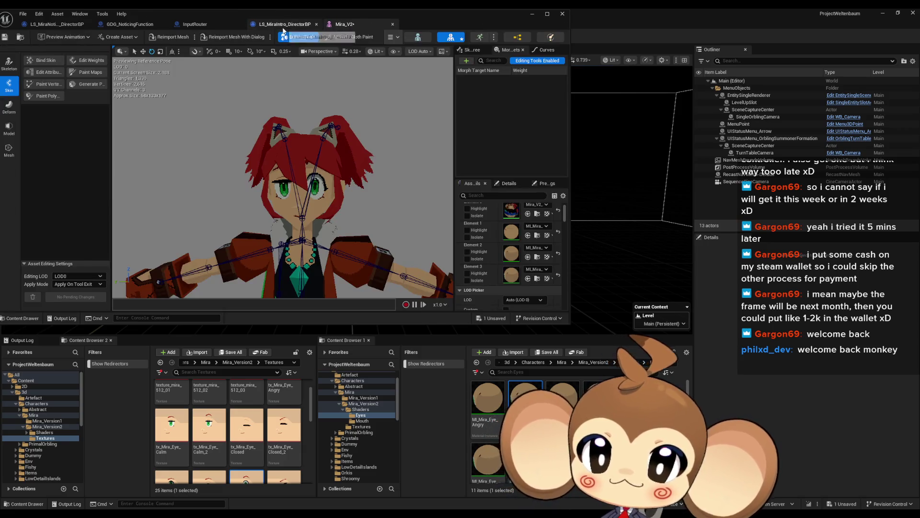
pyautogui.click(284, 24)
pyautogui.click(205, 27)
pyautogui.click(135, 26)
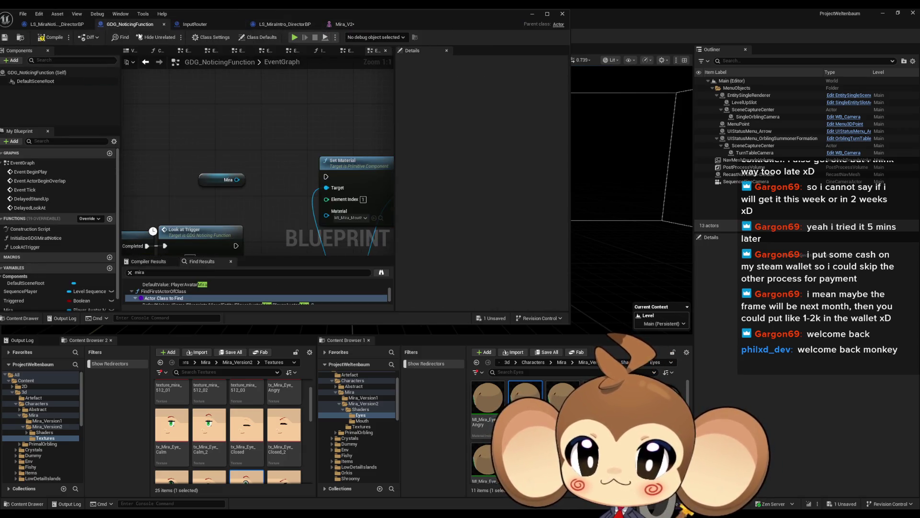
pyautogui.moveTo(269, 197)
pyautogui.mouseDown()
pyautogui.moveTo(286, 219)
pyautogui.moveTo(258, 221)
pyautogui.moveTo(303, 228)
pyautogui.mouseUp()
pyautogui.scroll(2, 268, 224)
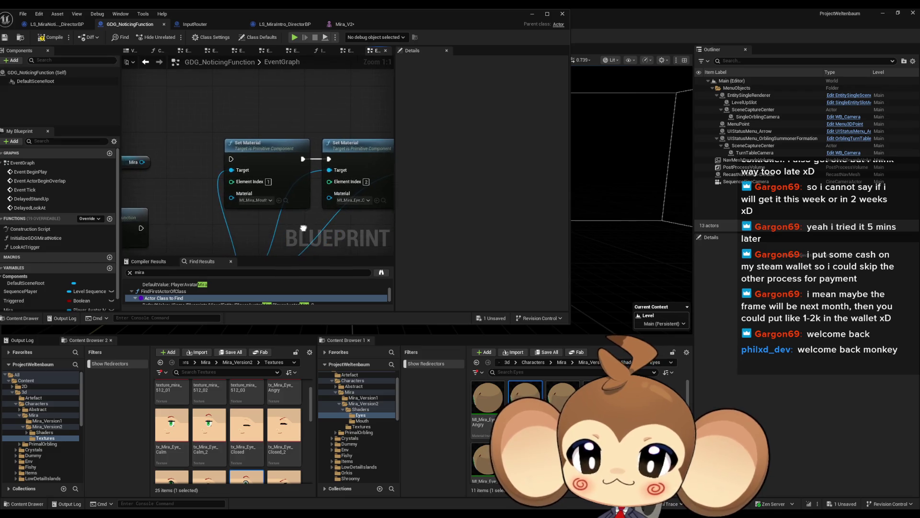
# Locate Element 1's material and the Eyes material folder from the Mira_V2 mesh editor.
pyautogui.click(355, 24)
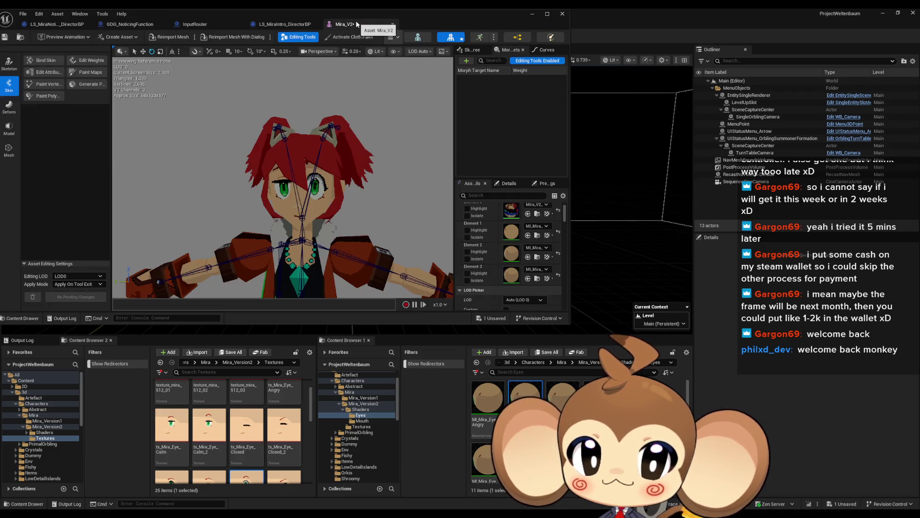
pyautogui.click(537, 236)
pyautogui.click(192, 24)
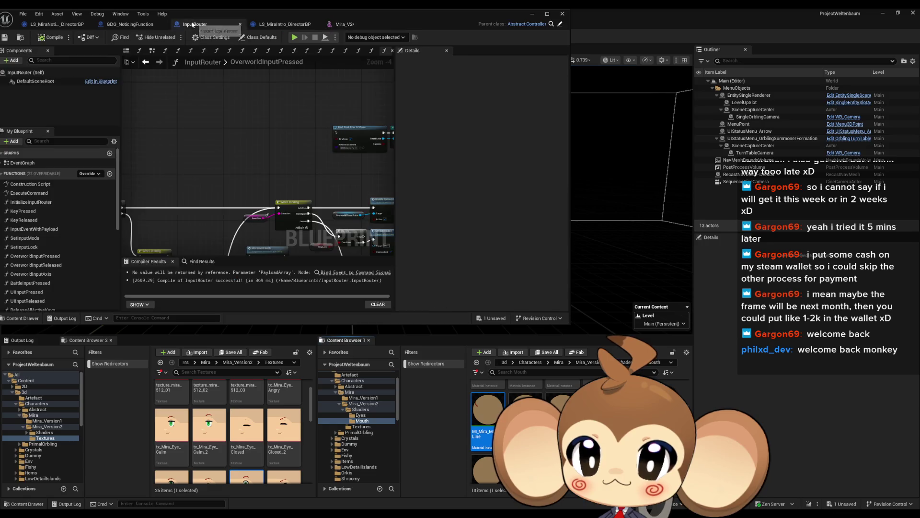
pyautogui.click(130, 24)
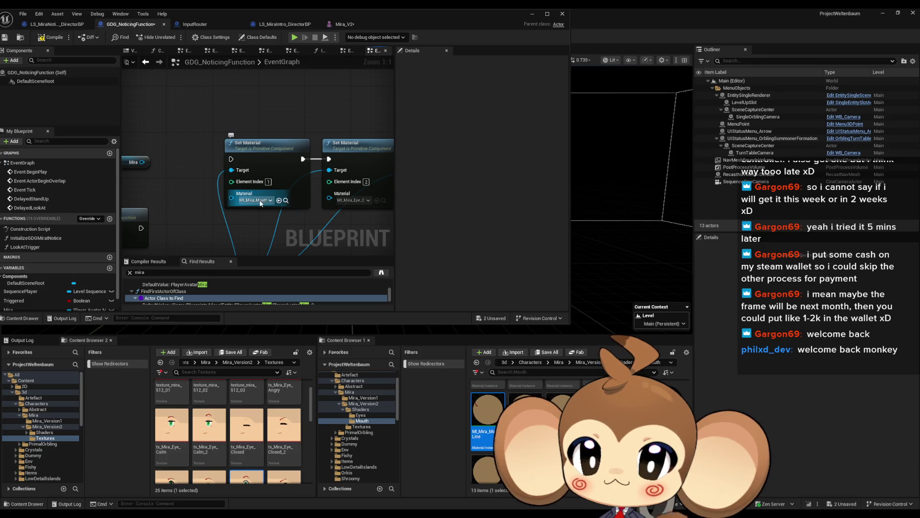
pyautogui.click(346, 26)
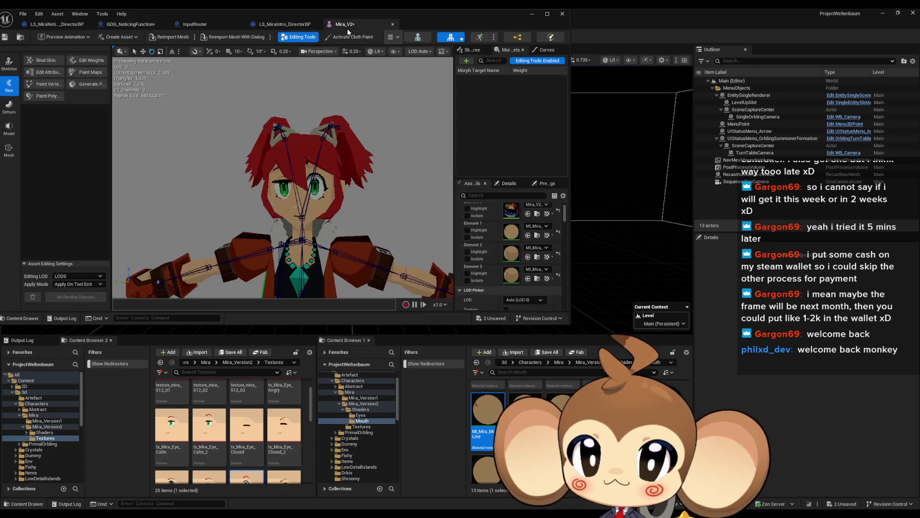
pyautogui.click(360, 415)
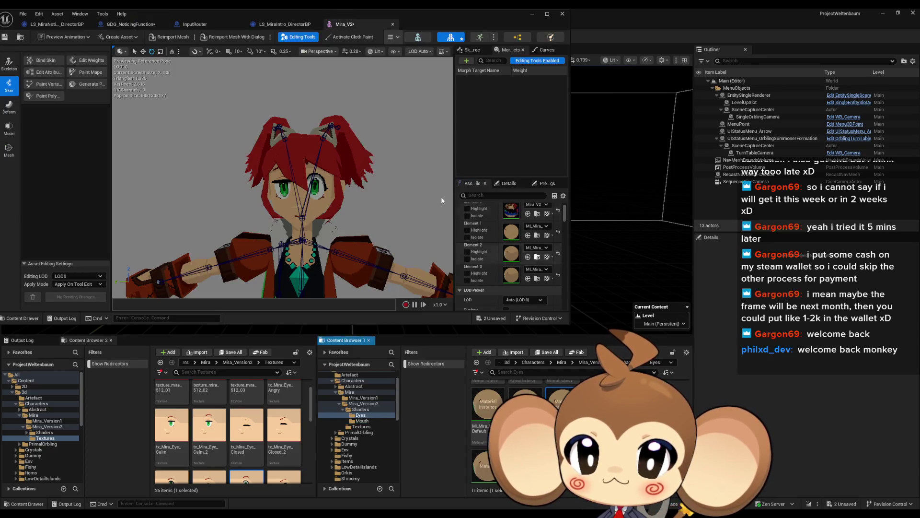
# Return to the GDG_NoticingFunction event graph and maximize its blueprint window.
pyautogui.click(140, 27)
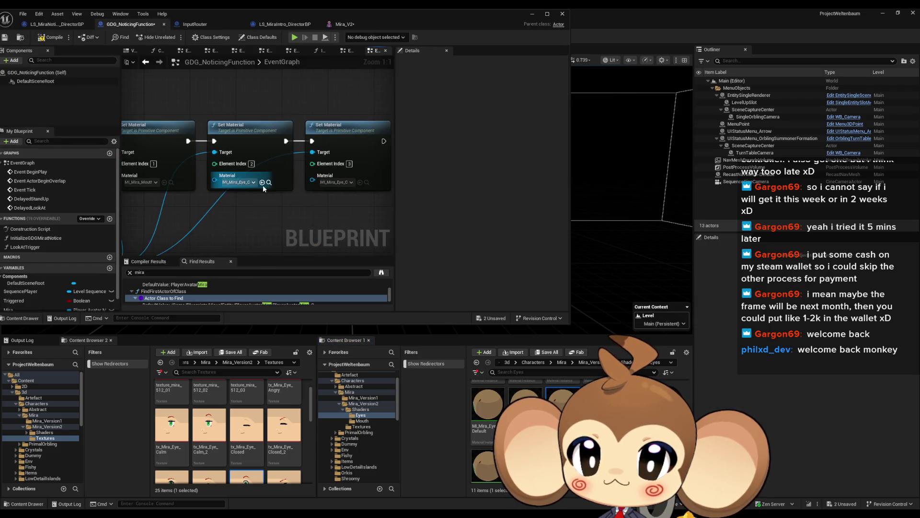
pyautogui.click(344, 24)
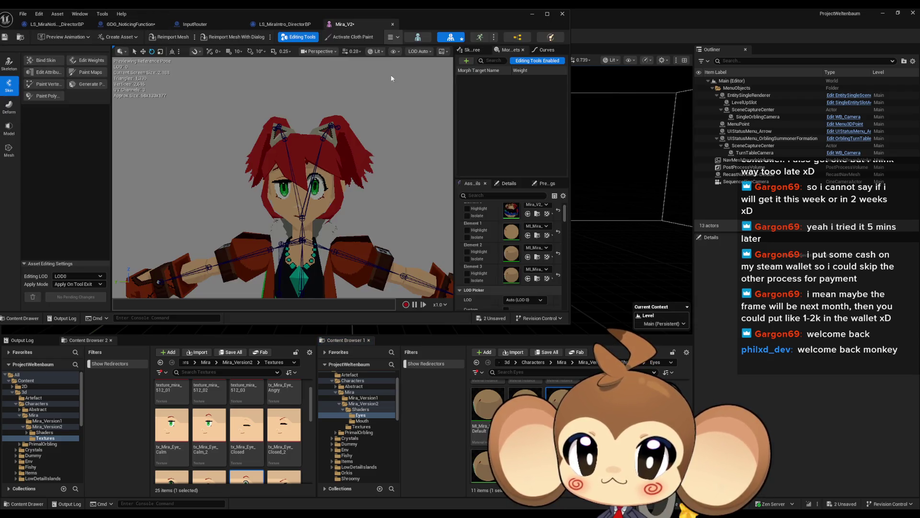
pyautogui.click(537, 278)
pyautogui.click(138, 26)
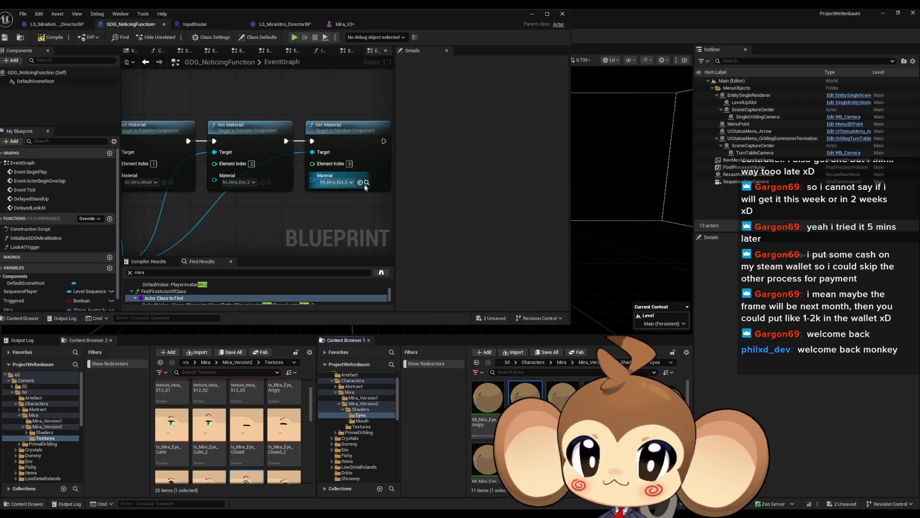
pyautogui.doubleClick(328, 17)
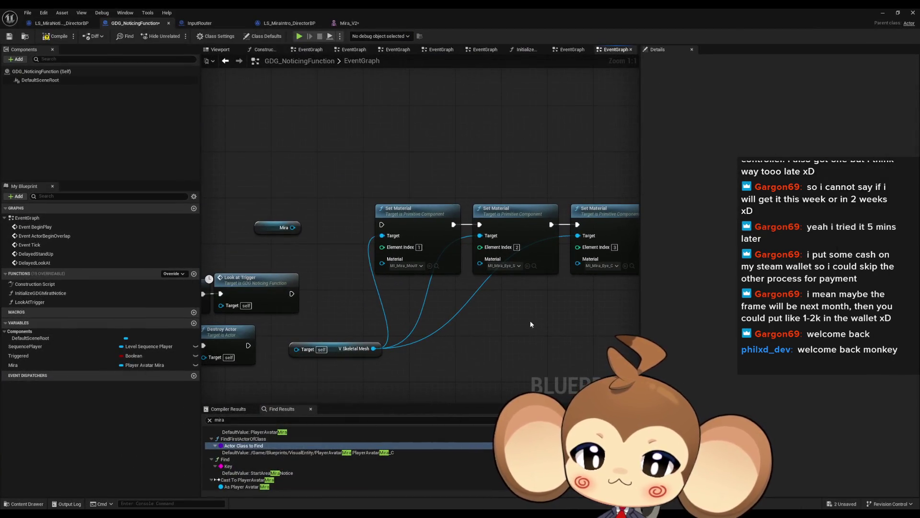
# Wire Look at Trigger's execution and the Mira node into the Set Material chain, then compile.
pyautogui.scroll(-4, 532, 324)
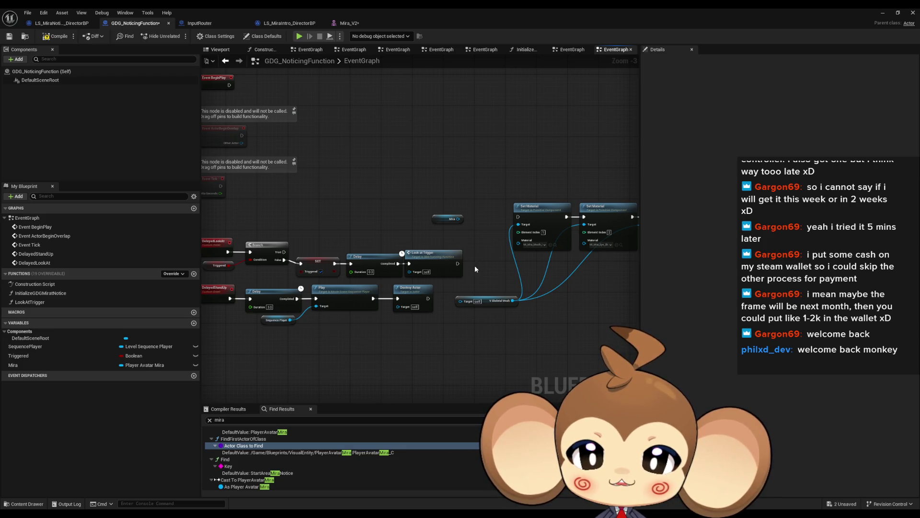
pyautogui.moveTo(457, 263)
pyautogui.mouseDown()
pyautogui.moveTo(499, 253)
pyautogui.moveTo(518, 216)
pyautogui.mouseUp()
pyautogui.moveTo(459, 301); pyautogui.dragTo(453, 219)
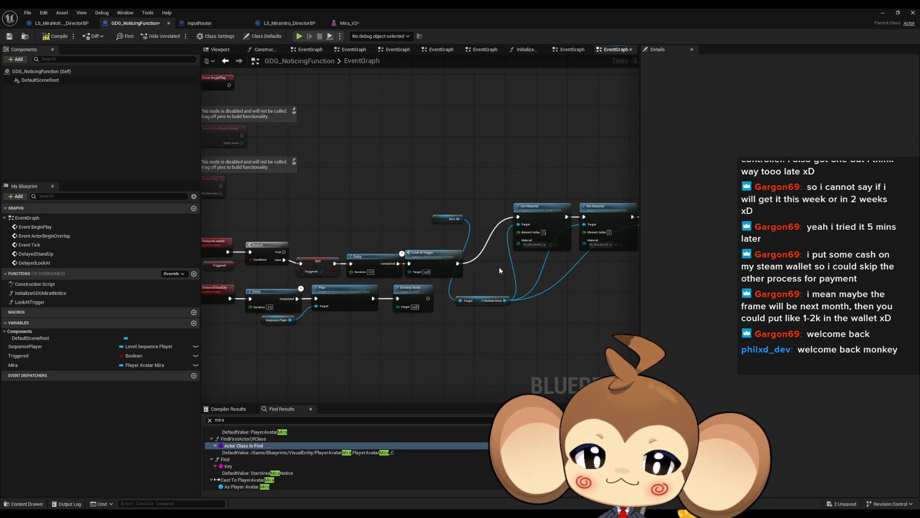
pyautogui.click(45, 38)
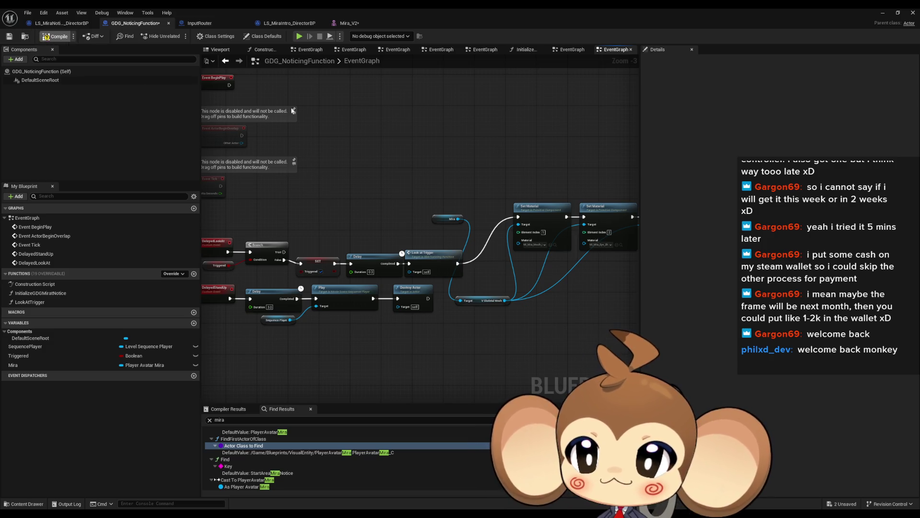
pyautogui.click(884, 13)
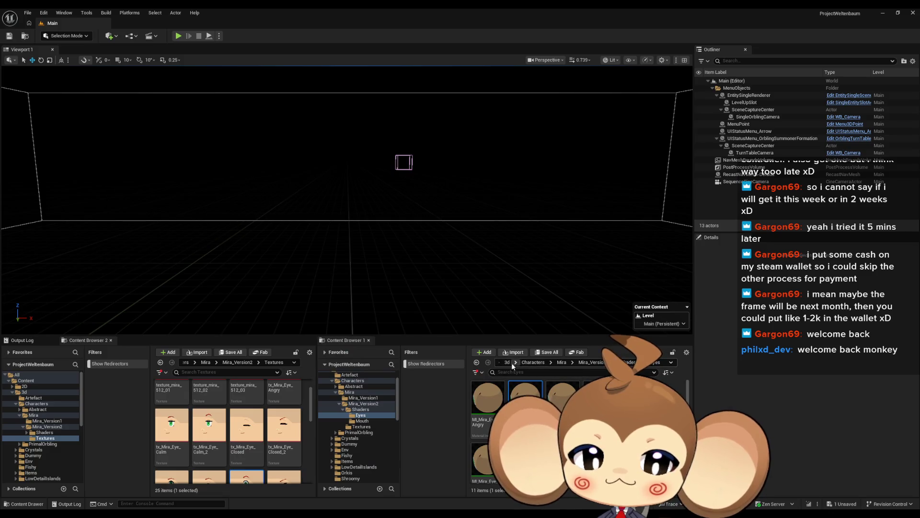
# Save the unsaved Mira_V2 asset with Ctrl+Shift+S, then restore the GDG_NoticingFunction window.
pyautogui.click(56, 342)
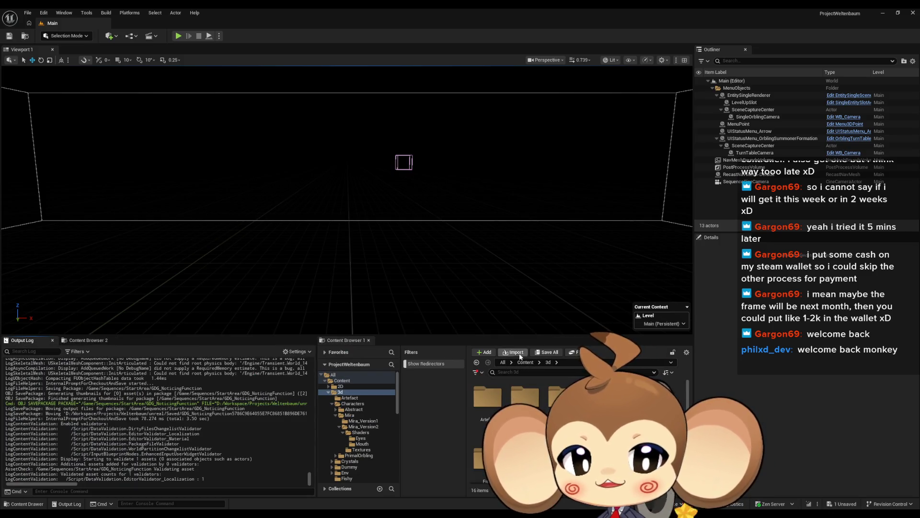
pyautogui.click(523, 363)
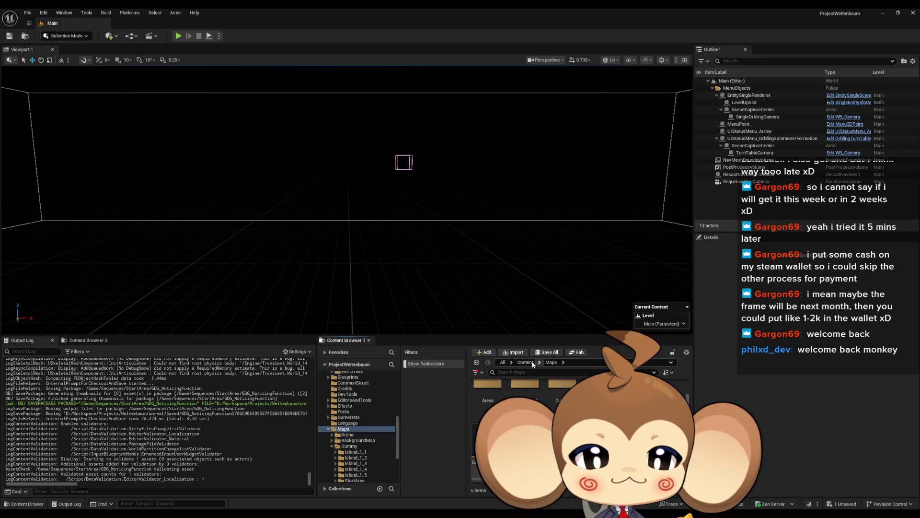
pyautogui.click(480, 446)
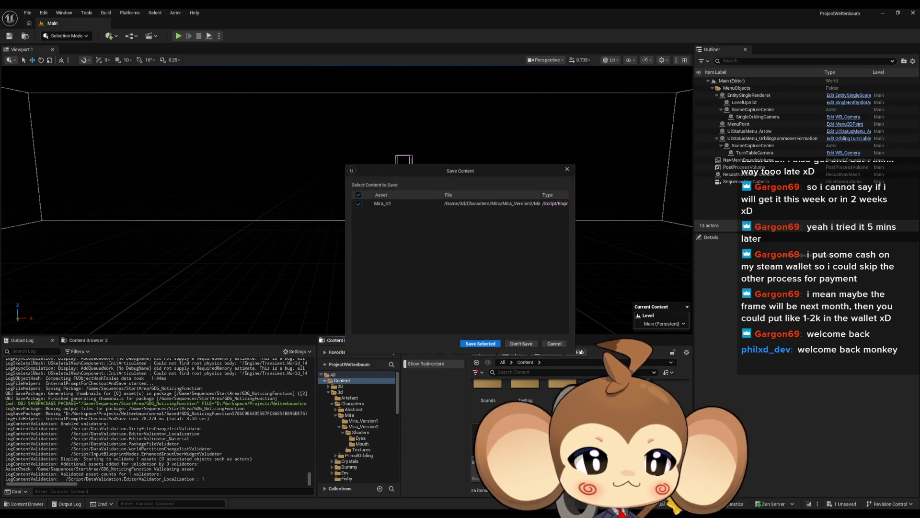
pyautogui.hotkey('ctrl', 'shift', 's')
pyautogui.press('Return')
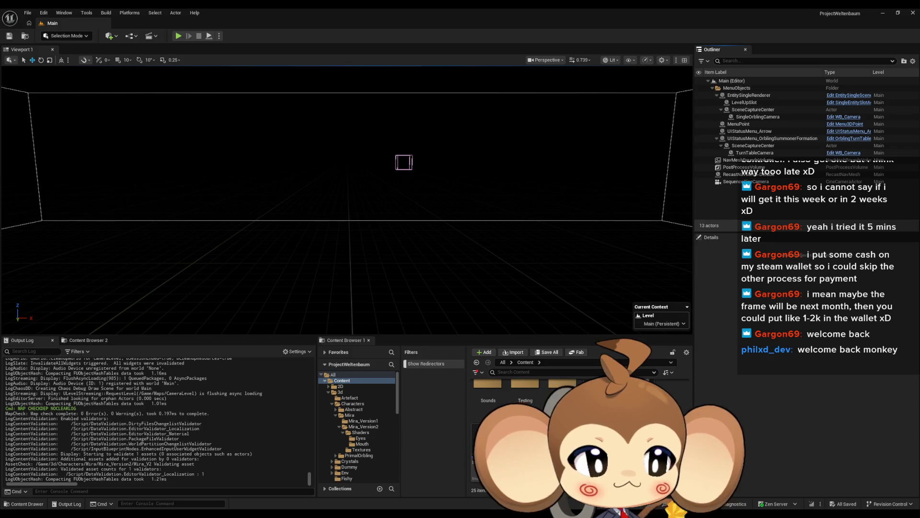
pyautogui.click(428, 489)
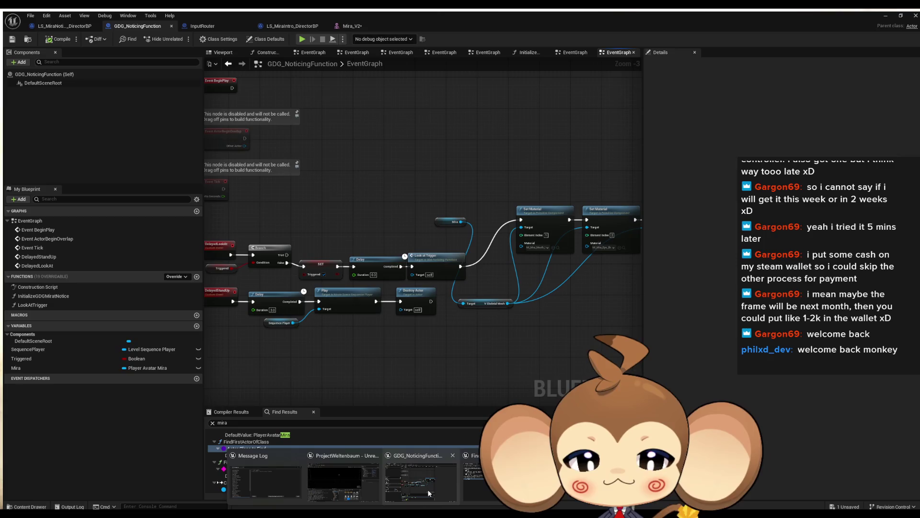
# In the Mira_V2 editor, search 'mira def' and set the mouth slot to ML_Mira_Mouth_Default.
pyautogui.click(348, 23)
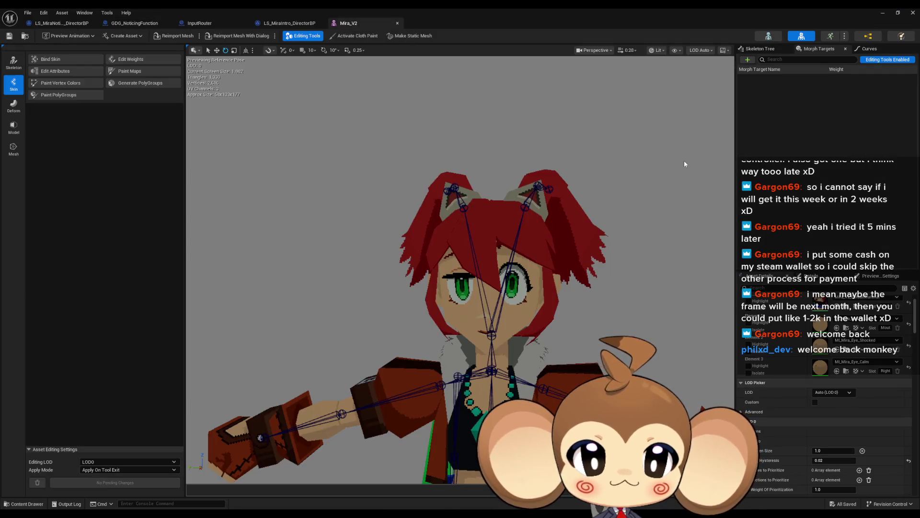
pyautogui.click(881, 319)
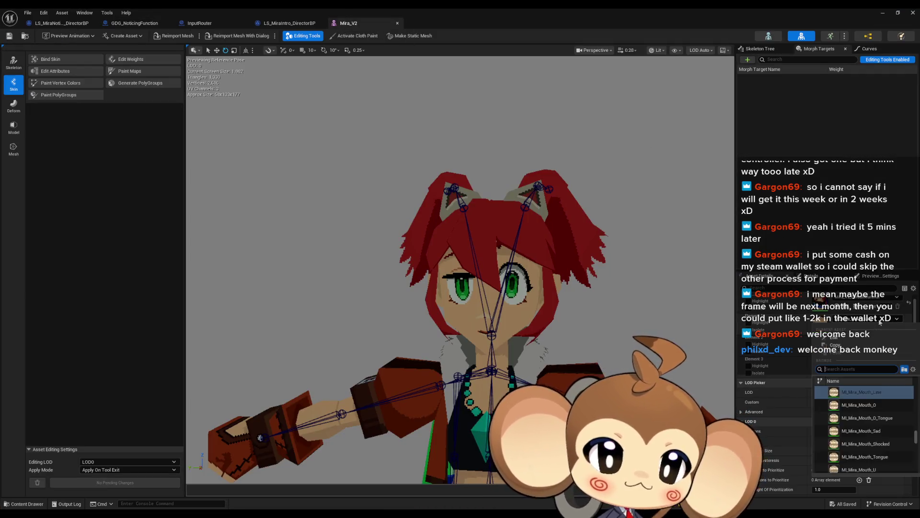
pyautogui.write('defa m')
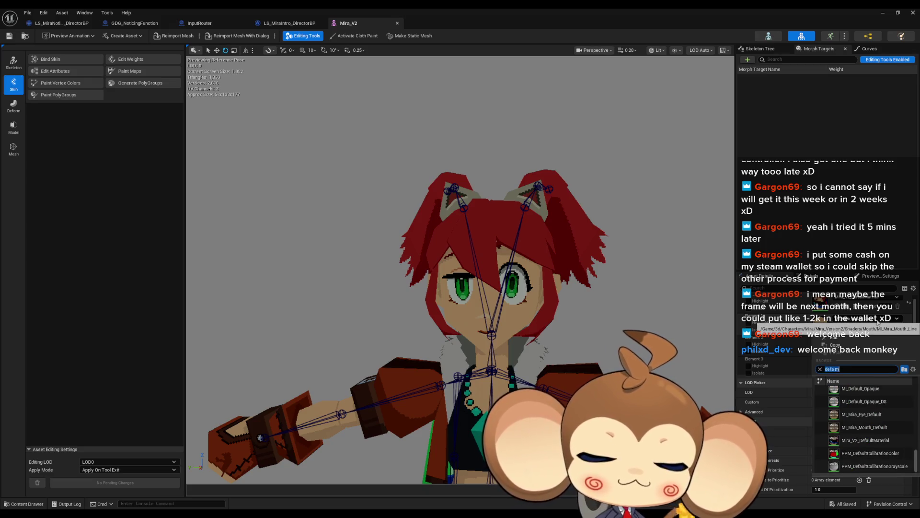
pyautogui.press('BackSpace')
pyautogui.press('BackSpace')
pyautogui.press('BackSpace')
pyautogui.write('mira')
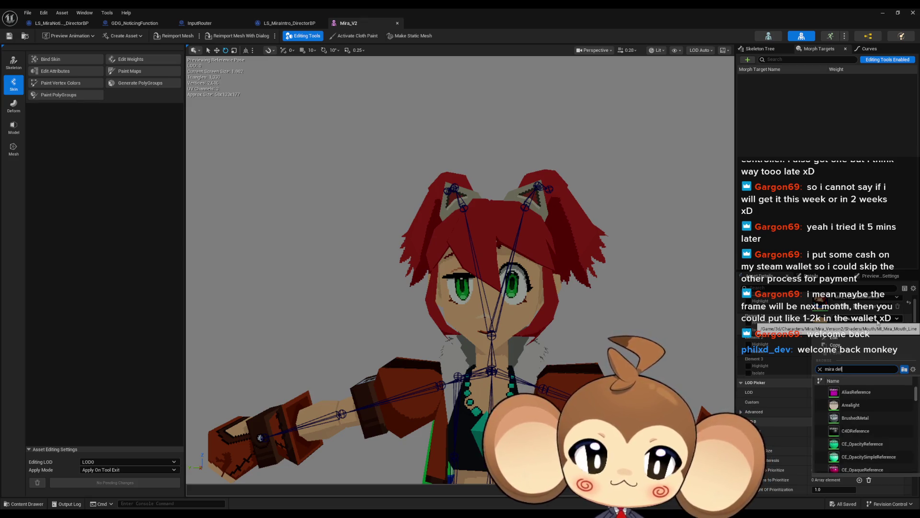
pyautogui.write(' def')
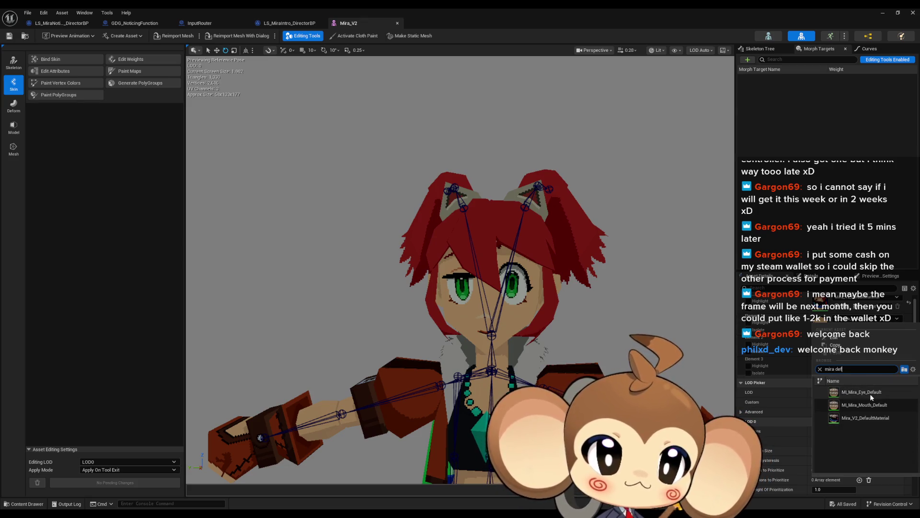
pyautogui.click(876, 406)
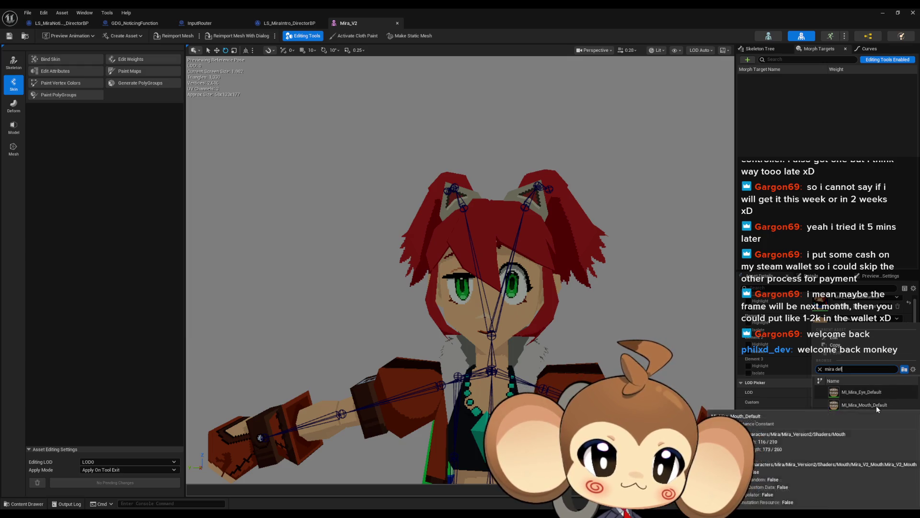
# Set Element 2 and Element 3 to ML_Mira_Eye_Default, then restore the editor window size.
pyautogui.click(842, 340)
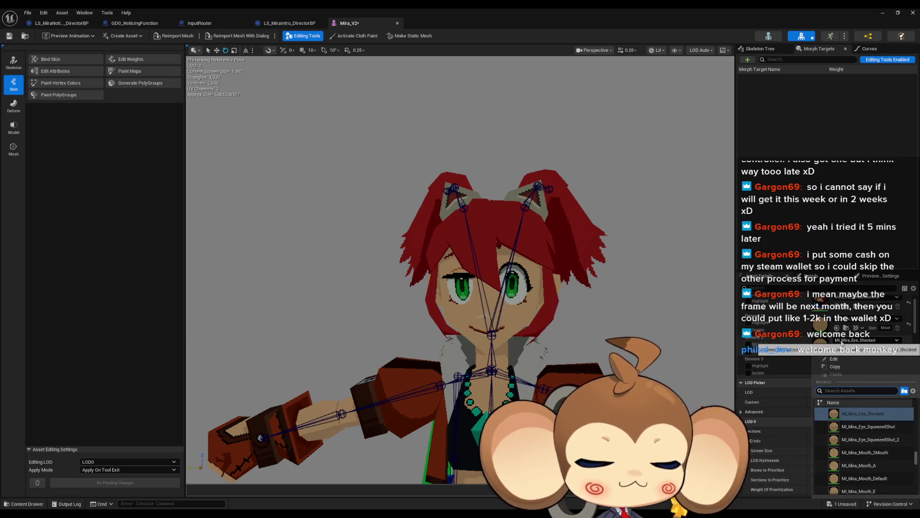
pyautogui.write('mira defa')
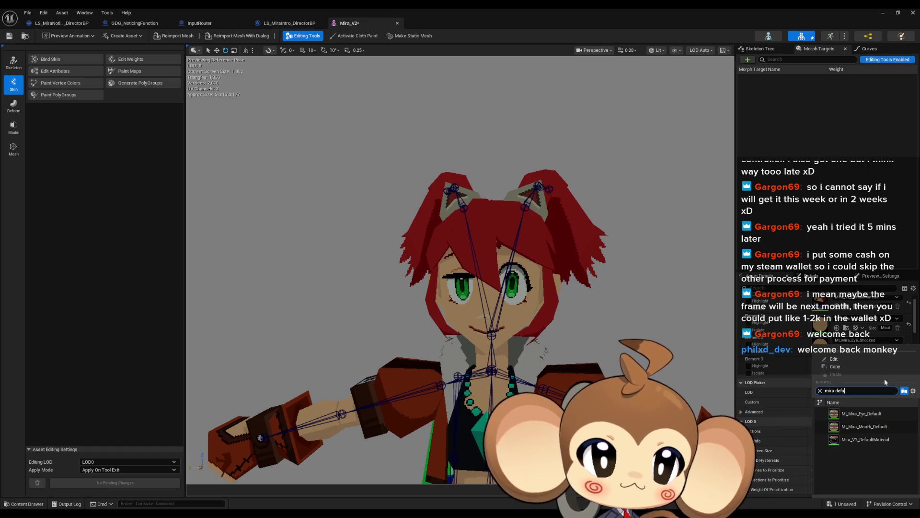
pyautogui.click(874, 415)
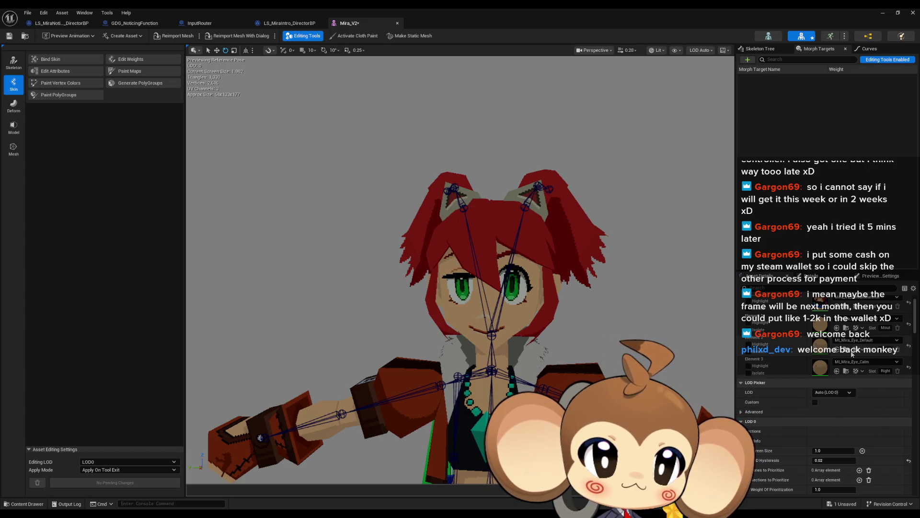
pyautogui.click(836, 371)
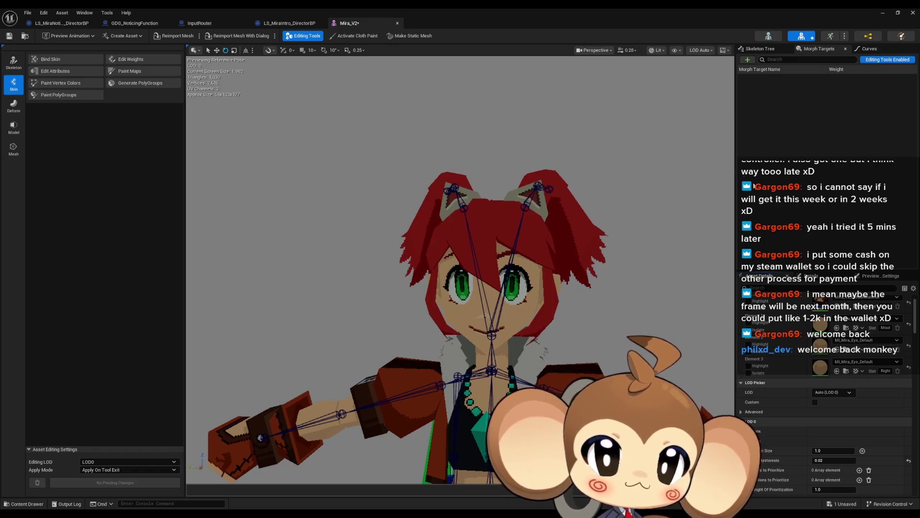
pyautogui.doubleClick(537, 13)
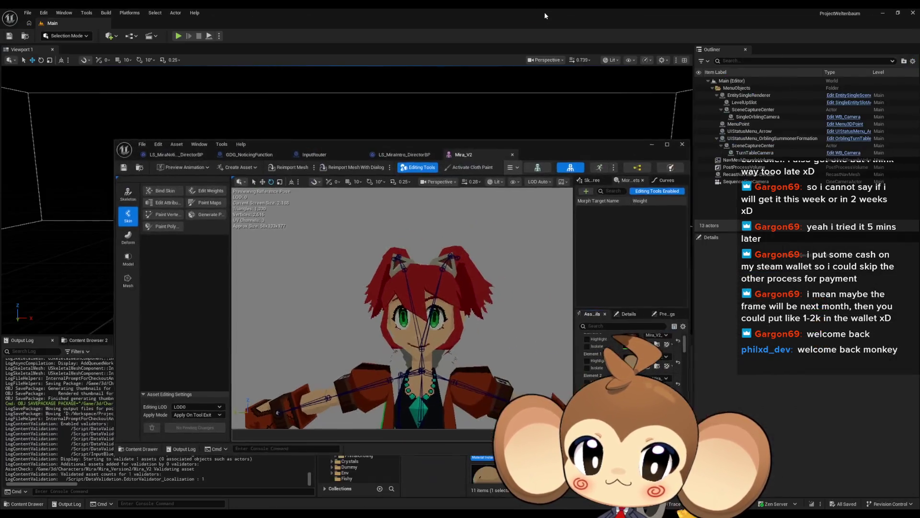
# Minimize Mira_V2, play-test the Main level, exit fullscreen with F11, then stop the session.
pyautogui.click(651, 145)
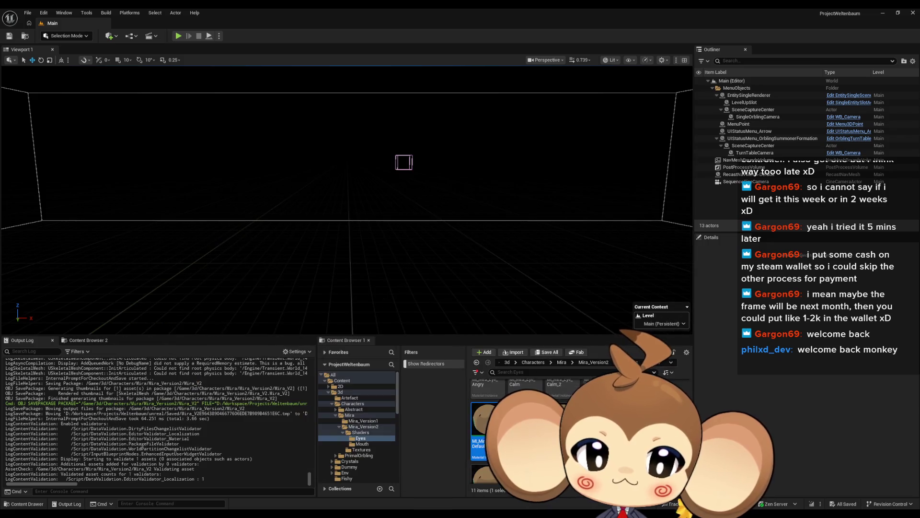
pyautogui.click(505, 361)
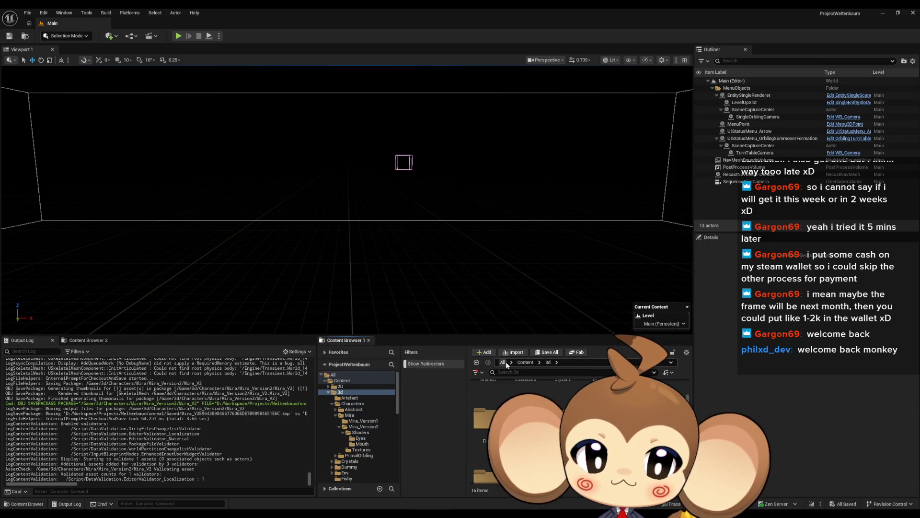
pyautogui.click(178, 36)
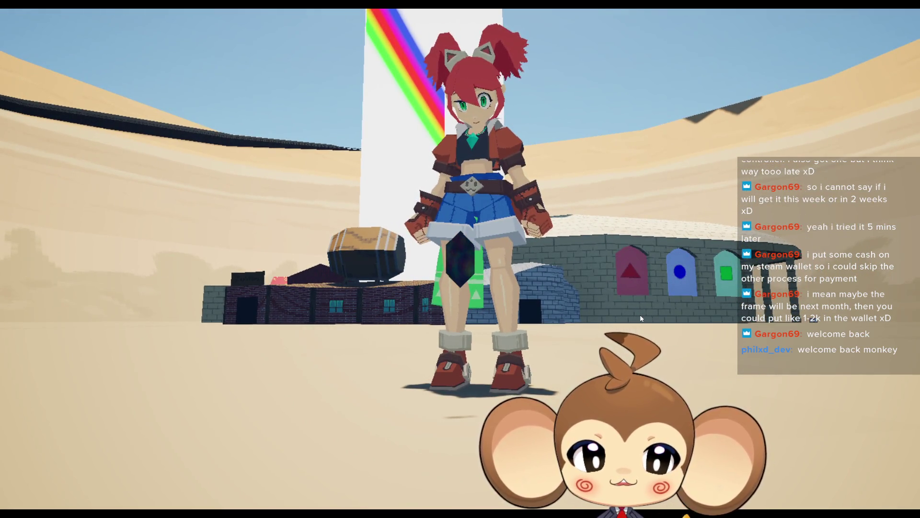
pyautogui.press('F11')
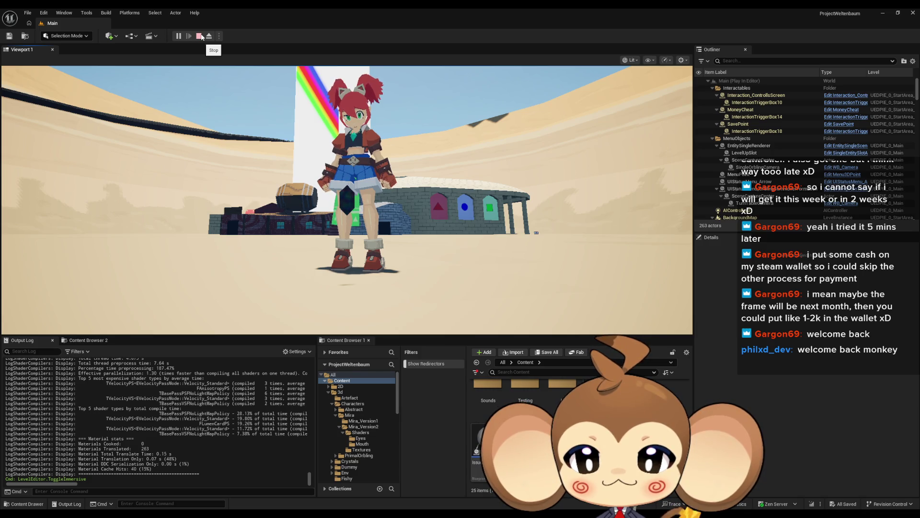
pyautogui.click(201, 37)
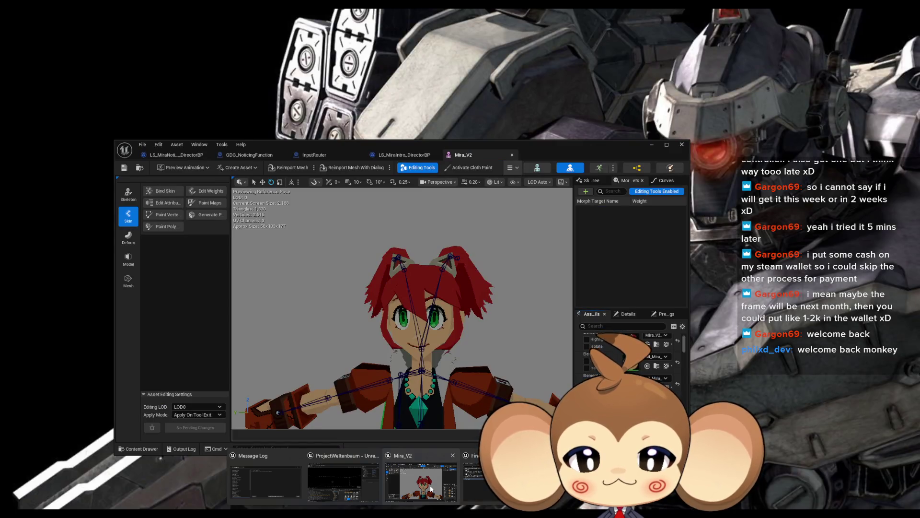
# Maximize the Mira_V2 editor, open Abstract_Character_AnimBP, and go from its state machine to AnimGraph.
pyautogui.click(430, 489)
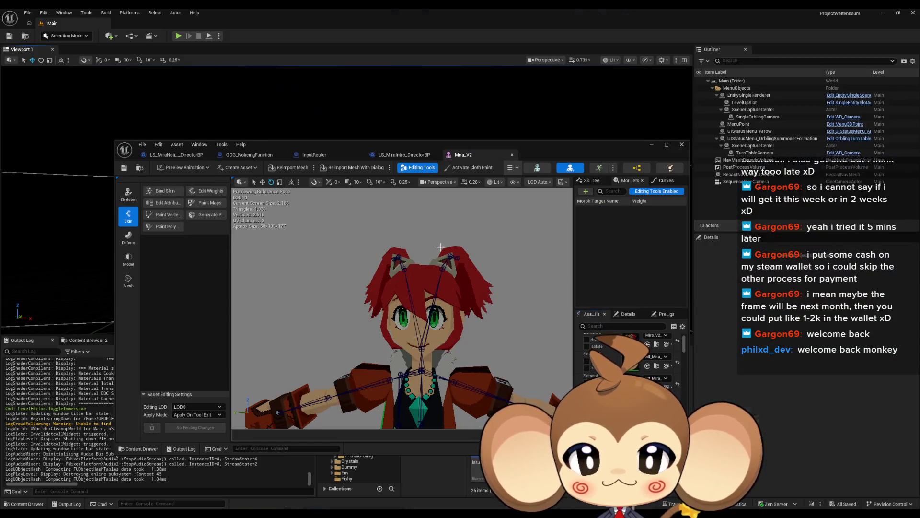
pyautogui.doubleClick(394, 145)
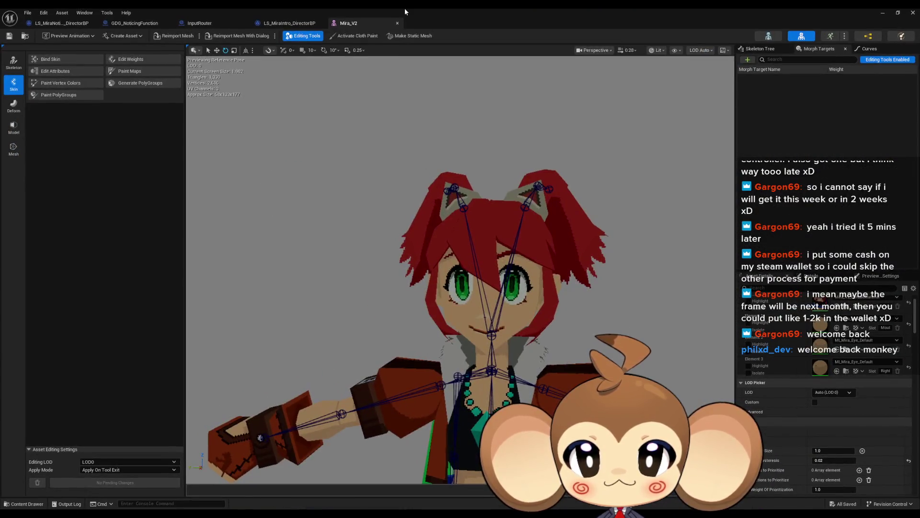
pyautogui.click(871, 37)
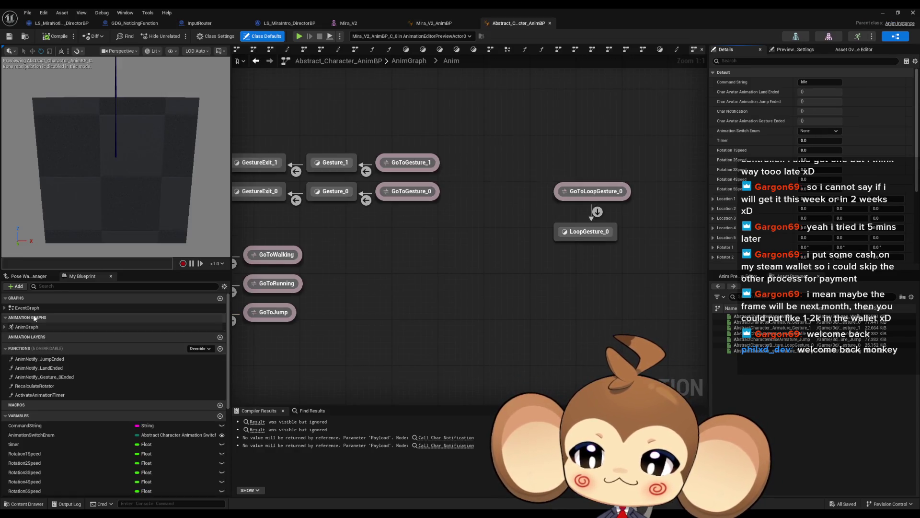
pyautogui.doubleClick(28, 328)
# Move the cached pose, Local To Component and Look At nodes left, then select Look At.
pyautogui.scroll(5, 565, 289)
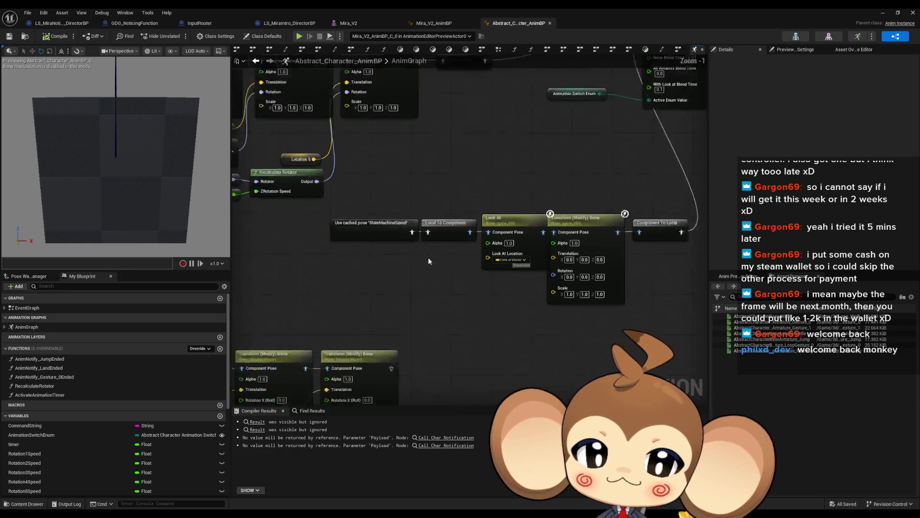
pyautogui.moveTo(419, 223); pyautogui.dragTo(413, 223)
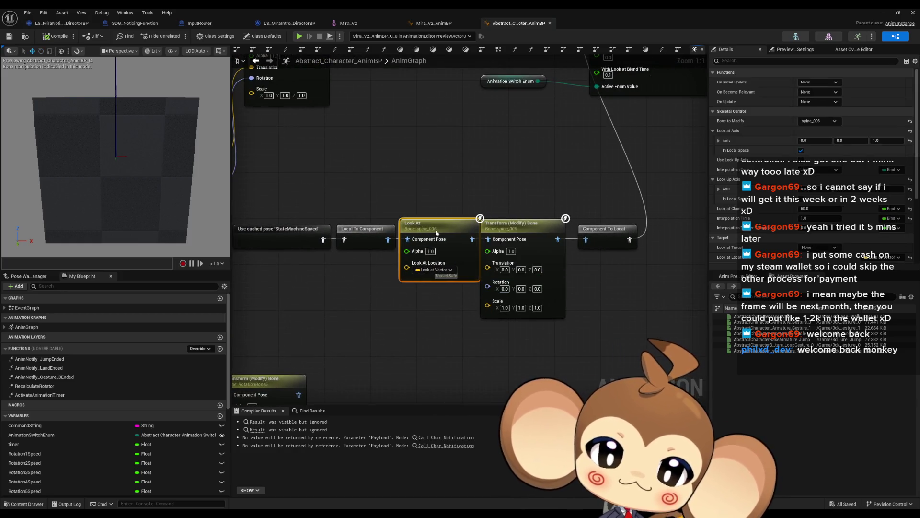
pyautogui.moveTo(286, 208)
pyautogui.mouseDown()
pyautogui.moveTo(459, 249)
pyautogui.moveTo(436, 233)
pyautogui.moveTo(412, 192)
pyautogui.mouseUp()
pyautogui.click(412, 321)
pyautogui.press('Escape')
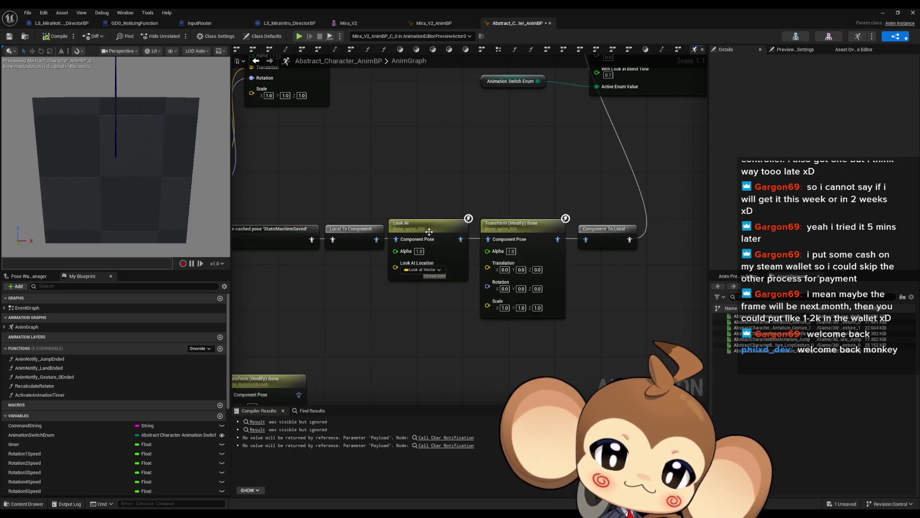
pyautogui.click(405, 223)
pyautogui.moveTo(405, 223); pyautogui.dragTo(410, 223)
pyautogui.click(410, 177)
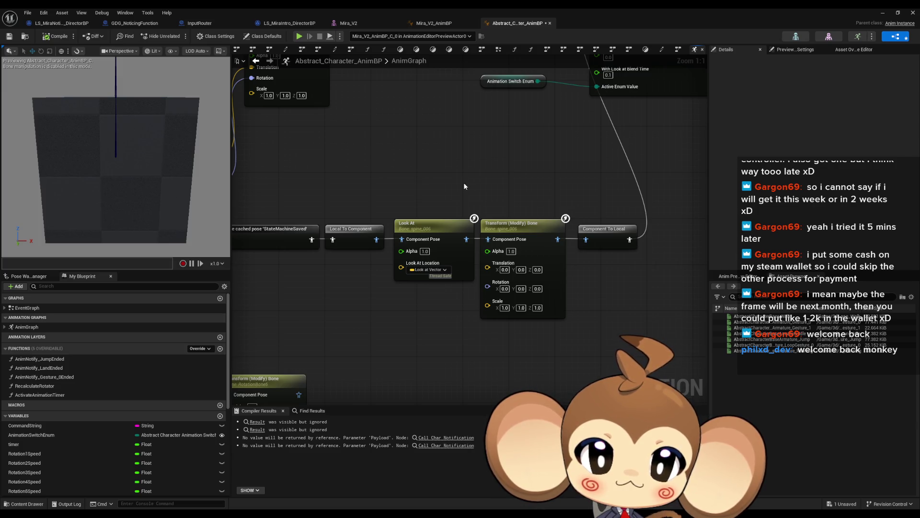
pyautogui.click(436, 222)
# Pan and zoom the AnimGraph to frame the Look At node driving bone spine_006.
pyautogui.moveTo(458, 178); pyautogui.dragTo(463, 208)
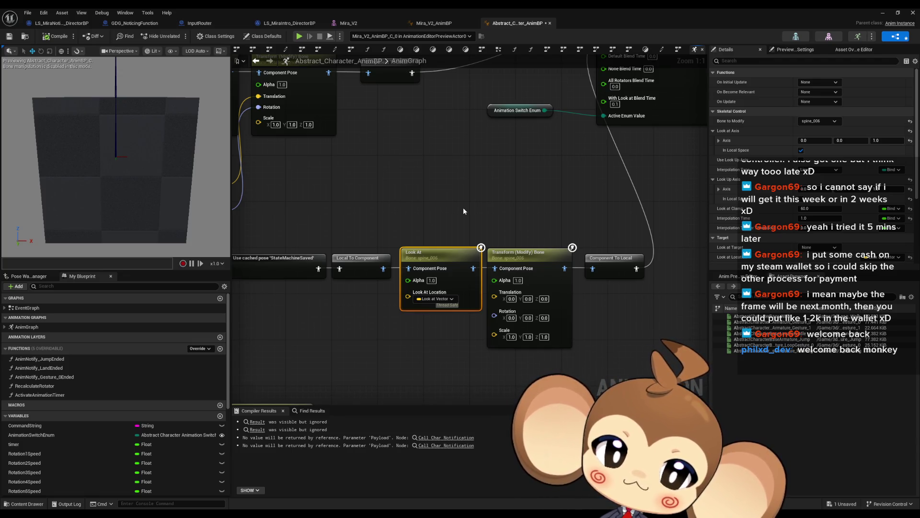
pyautogui.scroll(-4, 463, 210)
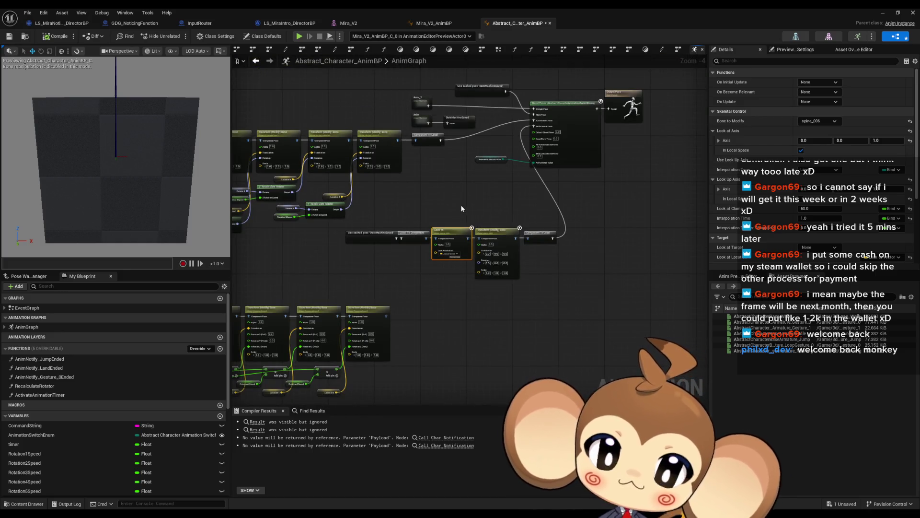
pyautogui.scroll(3, 462, 205)
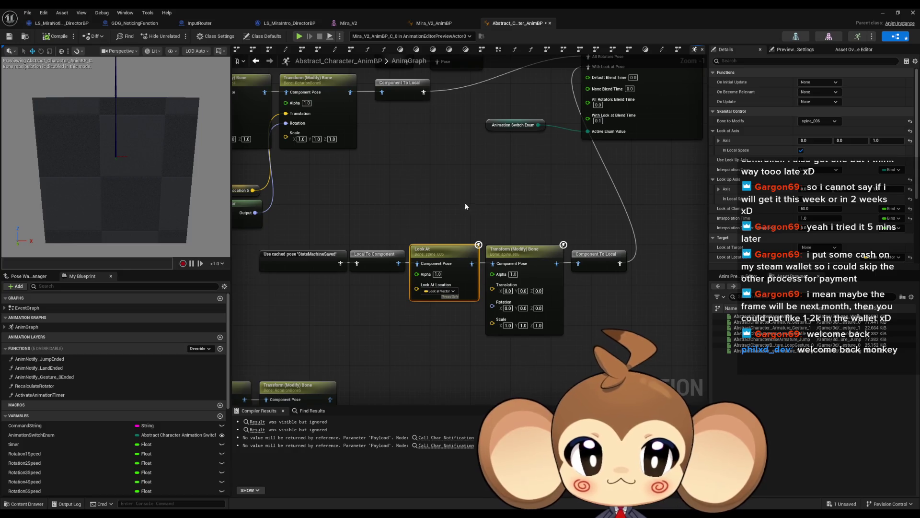
pyautogui.scroll(1, 449, 208)
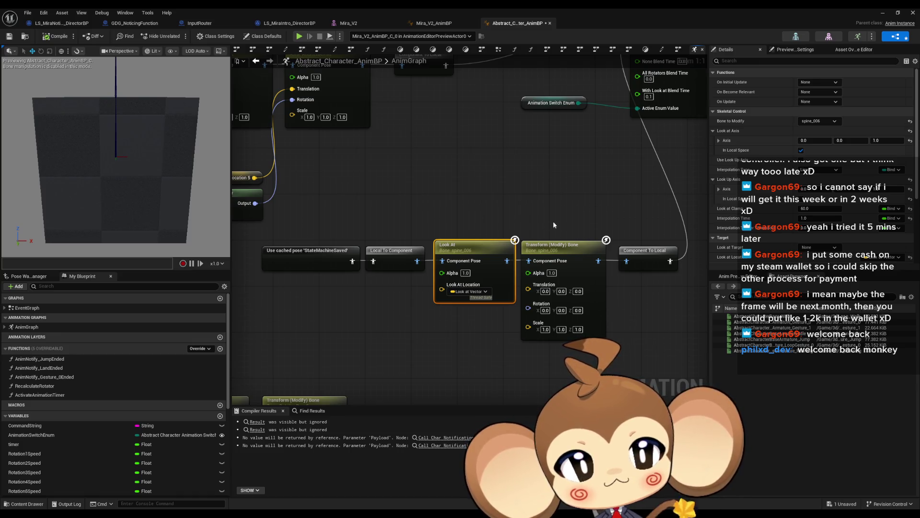
# Enable Use Look Up Axis on the Look At node, recompile, and start playing the level.
pyautogui.scroll(-1, 728, 160)
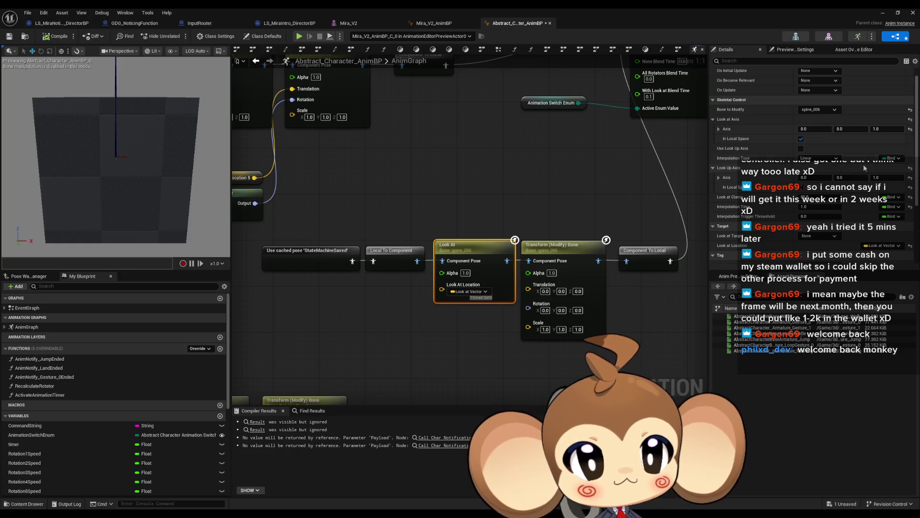
pyautogui.click(803, 148)
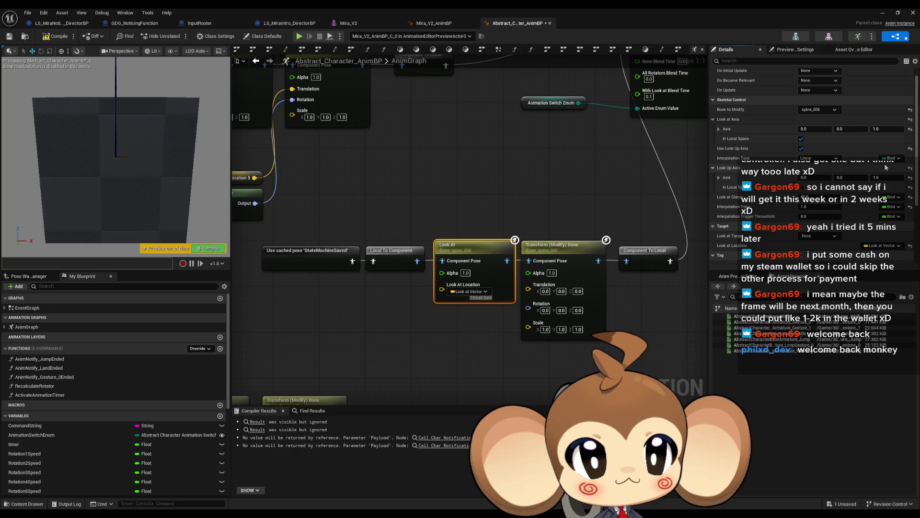
pyautogui.click(57, 36)
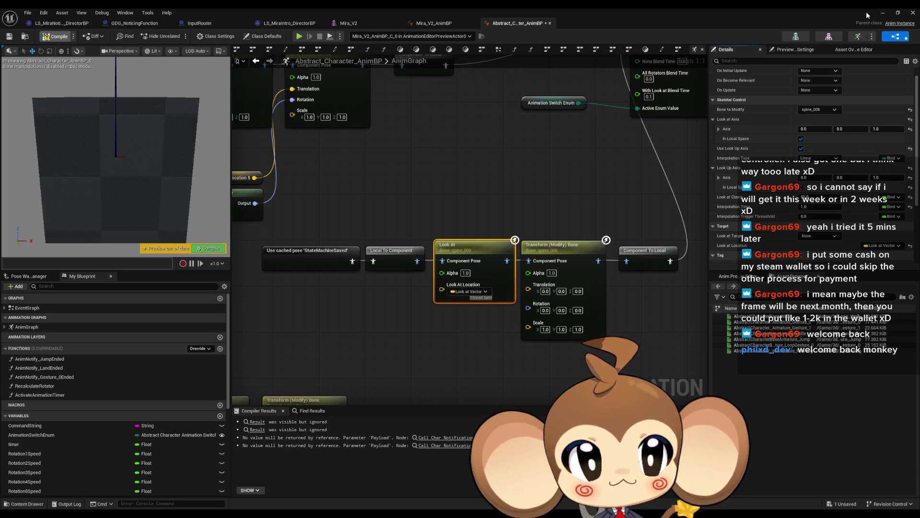
pyautogui.click(883, 13)
pyautogui.click(179, 36)
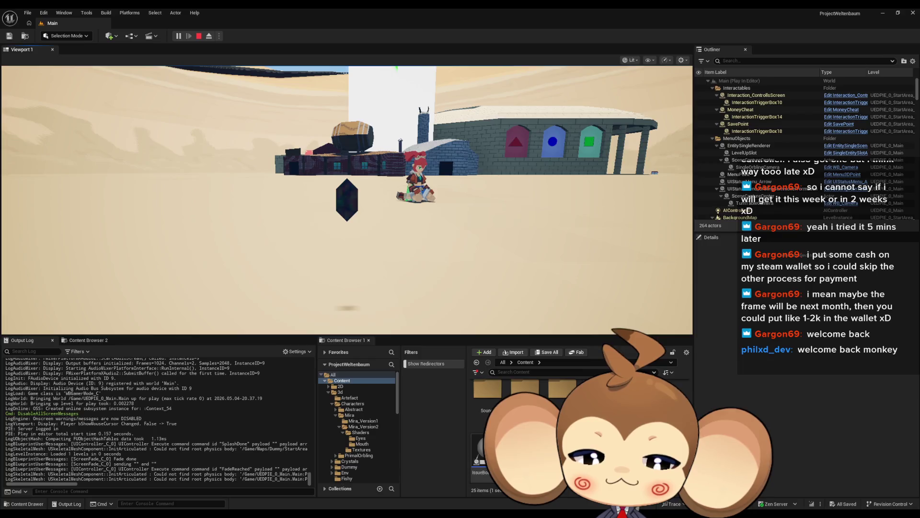
pyautogui.press('F11')
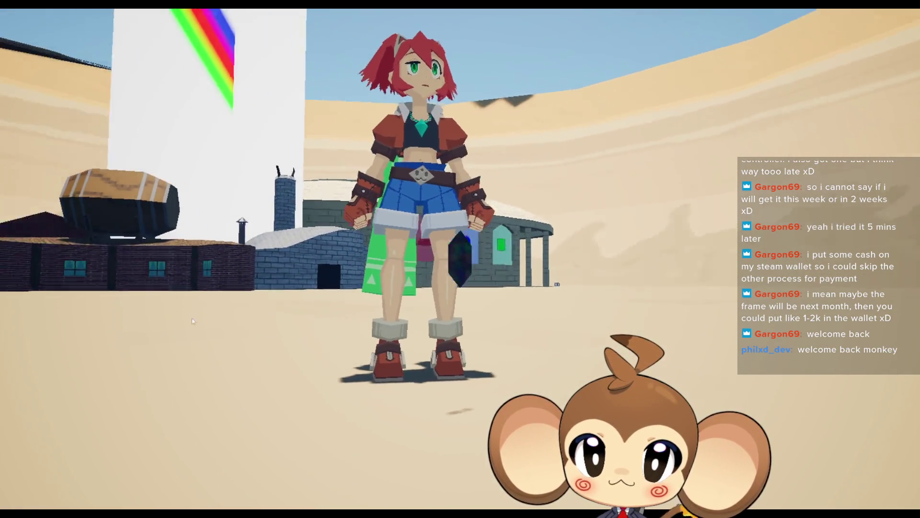
pyautogui.press('F11')
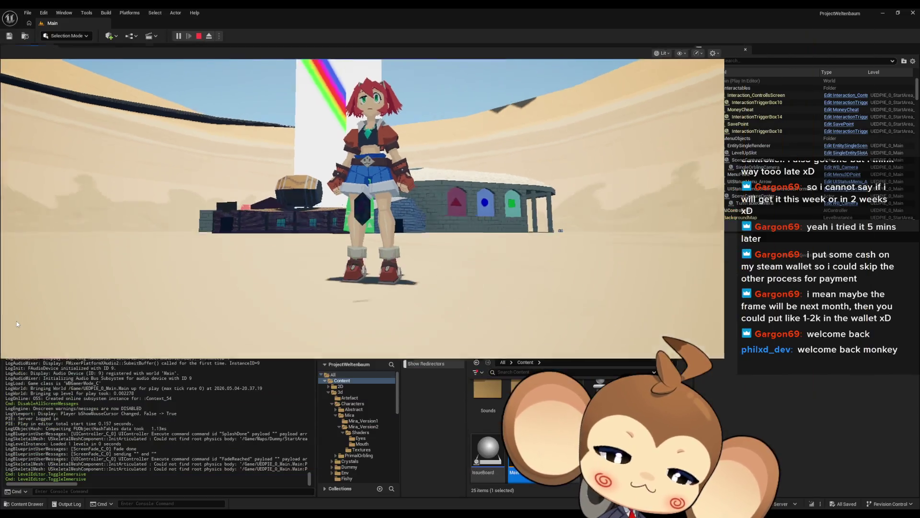
pyautogui.moveTo(343, 513)
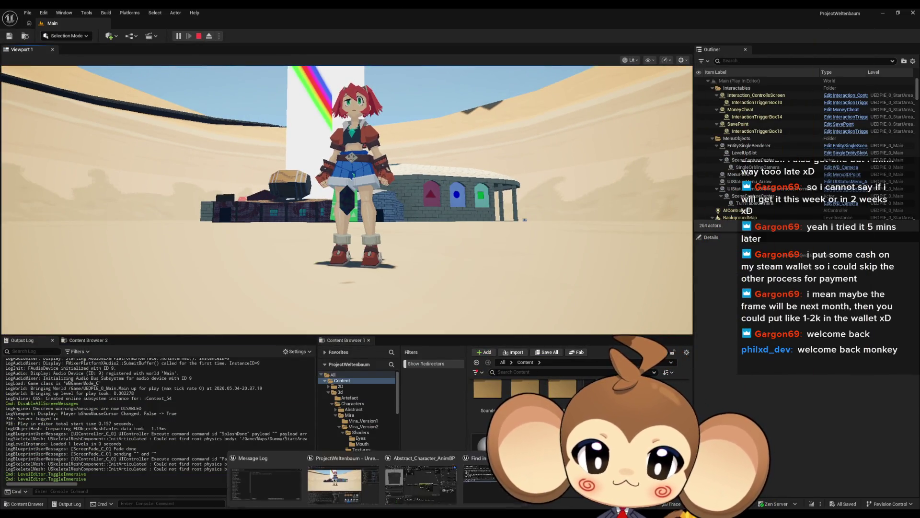
# Restore the AnimBP window, untick Use Look Up Axis, and save, exposing the game.
pyautogui.click(439, 479)
pyautogui.doubleClick(465, 7)
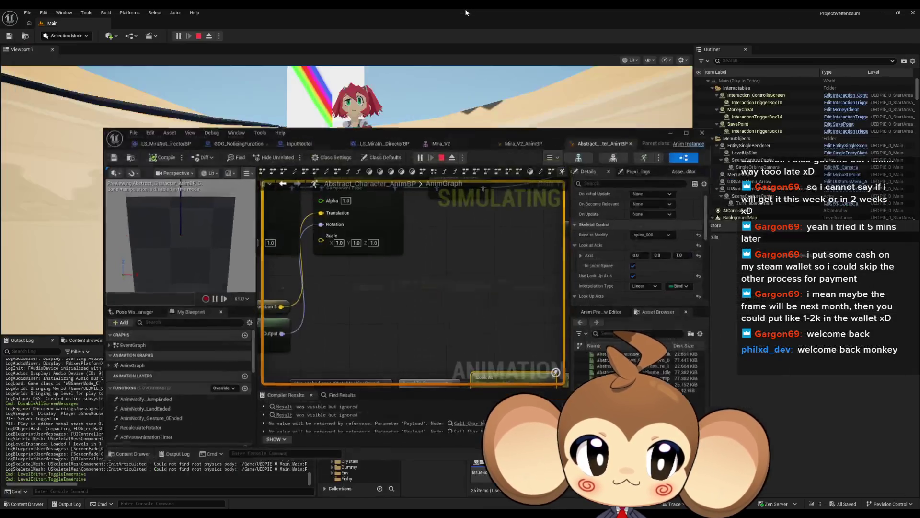
pyautogui.click(617, 280)
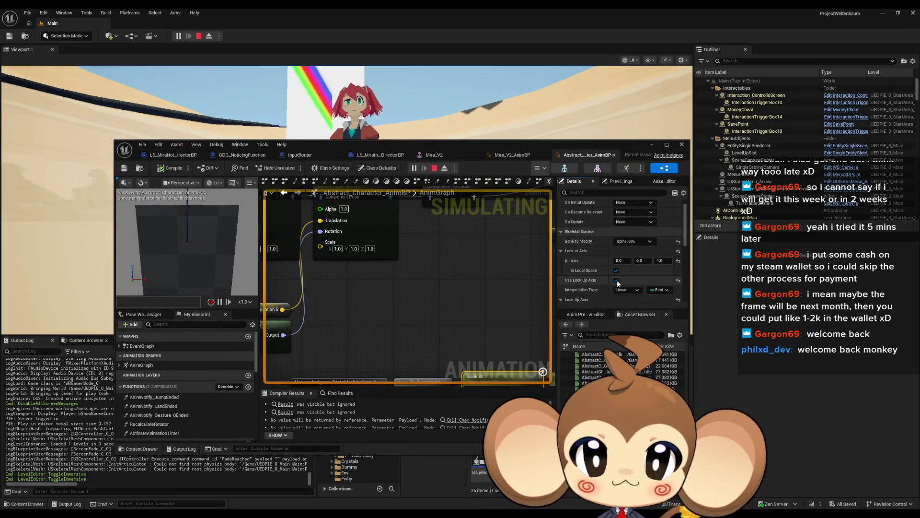
pyautogui.hotkey('ctrl', 's')
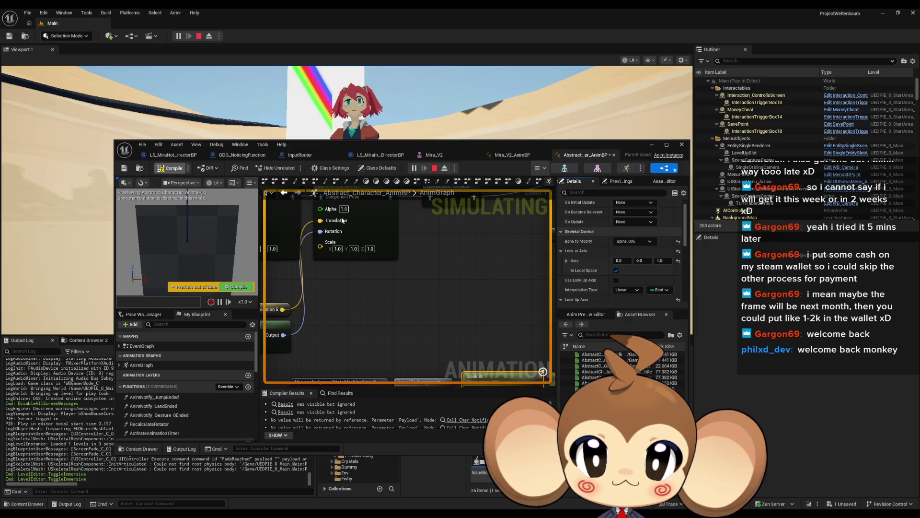
pyautogui.moveTo(385, 146); pyautogui.dragTo(289, 280)
pyautogui.moveTo(523, 395); pyautogui.dragTo(537, 395)
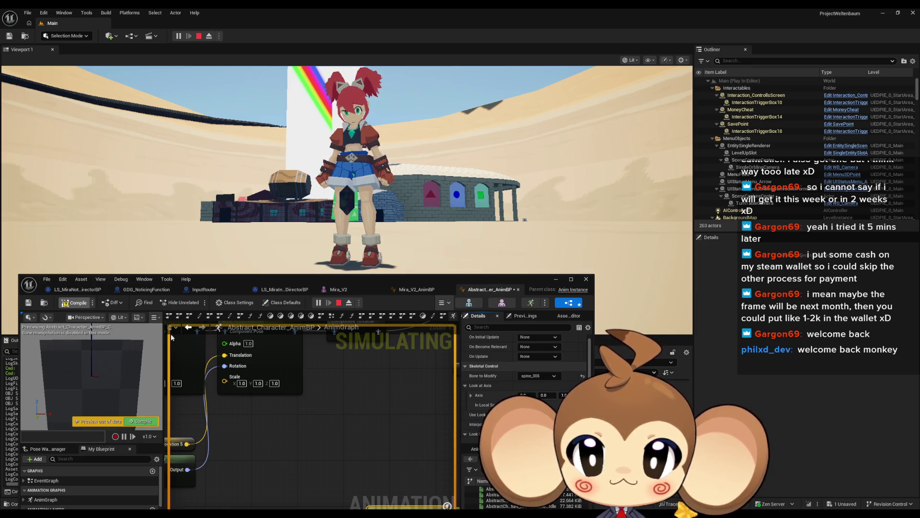
pyautogui.hotkey('ctrl', 's')
# Test Look at Clamp at 0 with a compile, then restore it to 60 and recompile.
pyautogui.moveTo(250, 365)
pyautogui.scroll(-3, 525, 379)
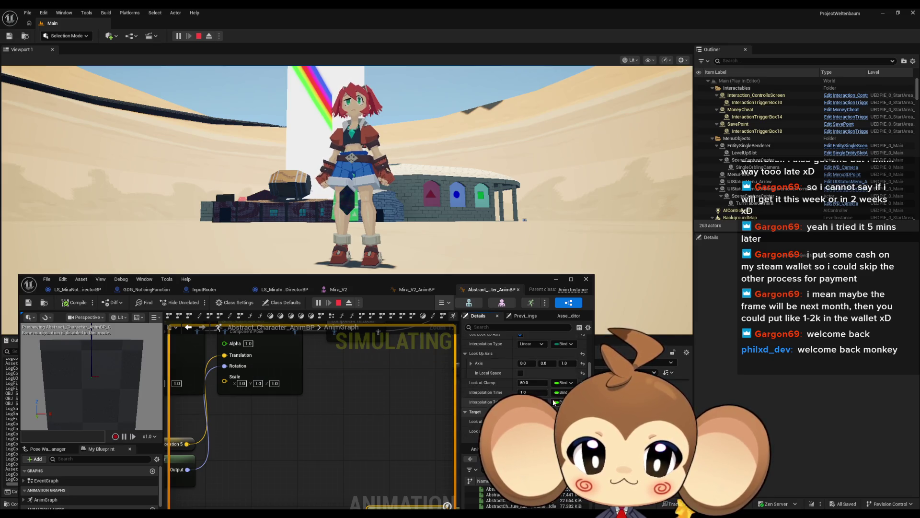
pyautogui.click(532, 383)
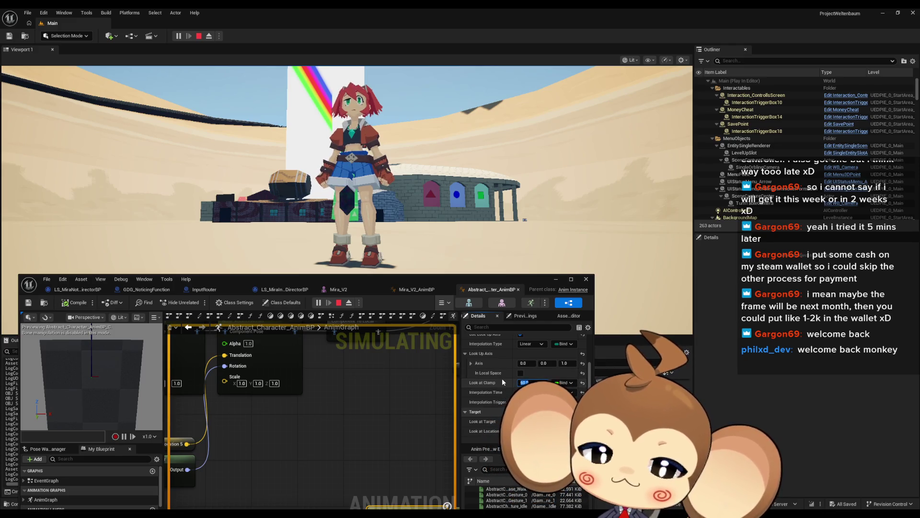
pyautogui.write('0')
pyautogui.press('Return')
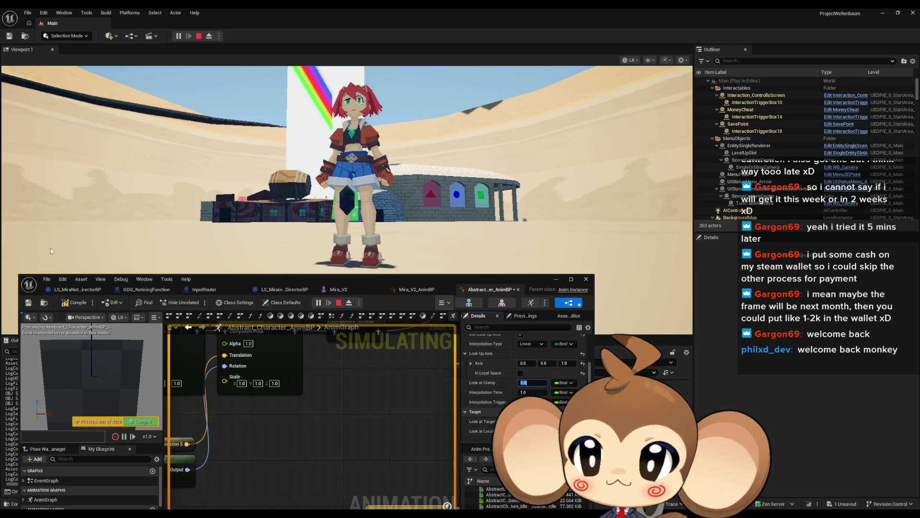
pyautogui.click(69, 302)
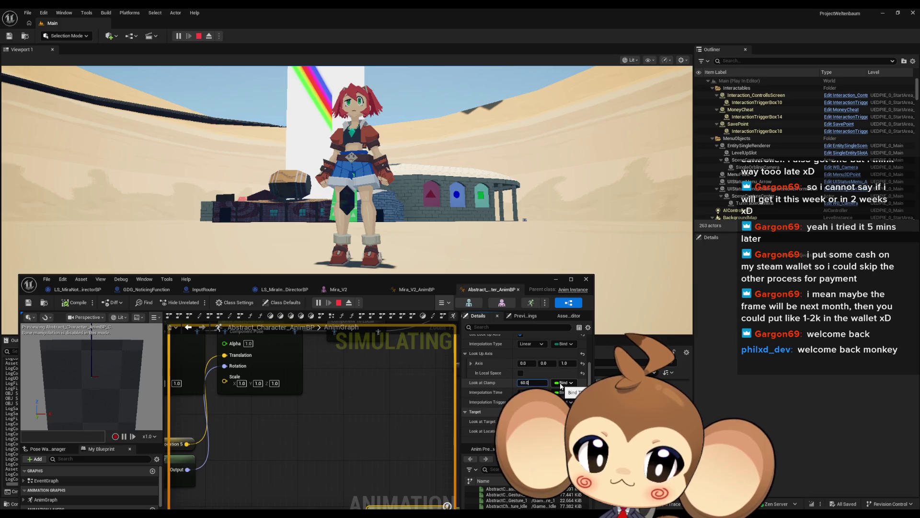
pyautogui.write('60')
pyautogui.press('Return')
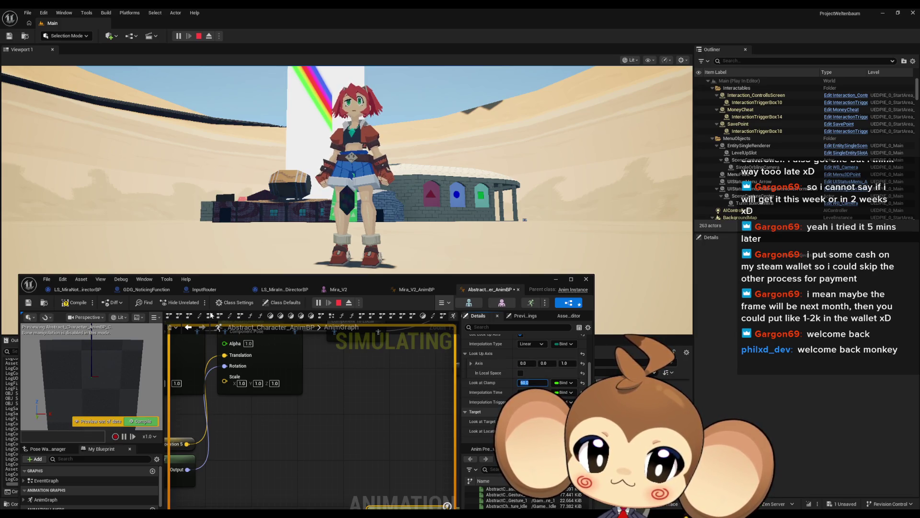
pyautogui.click(77, 303)
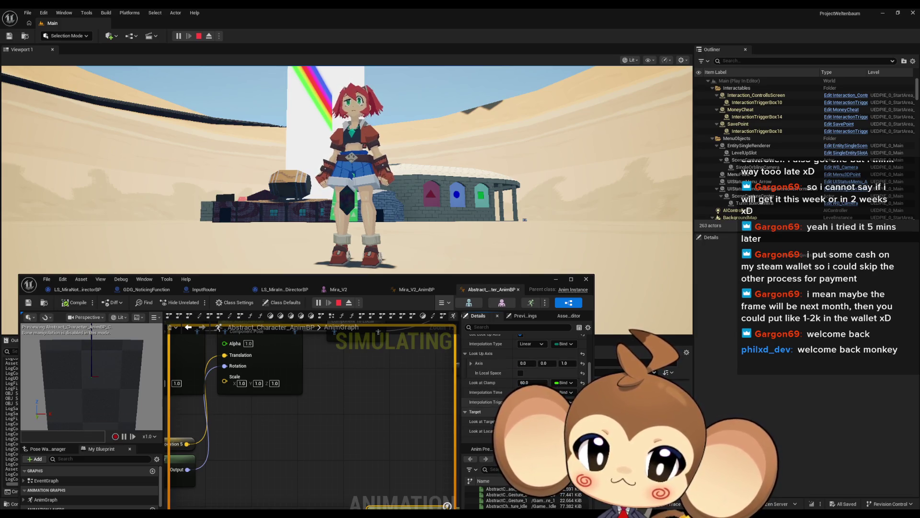
pyautogui.scroll(-3, 563, 398)
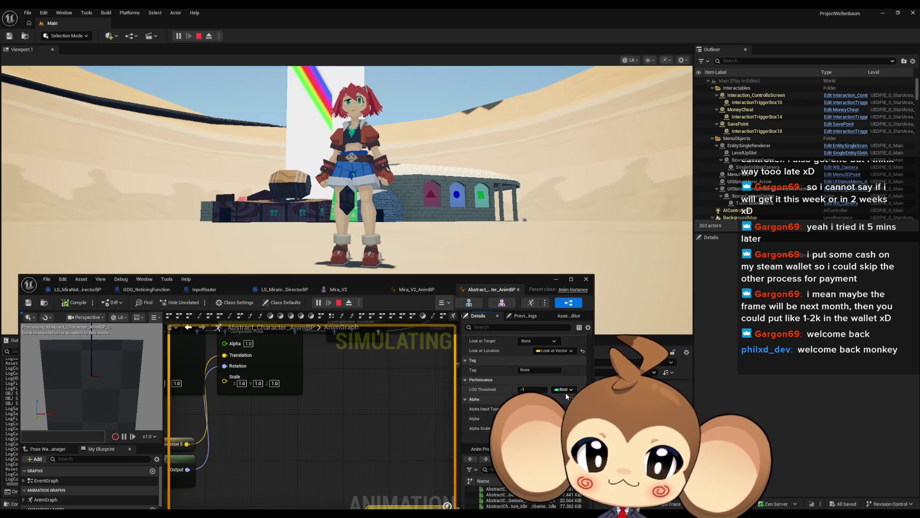
pyautogui.doubleClick(491, 279)
pyautogui.scroll(2, 847, 211)
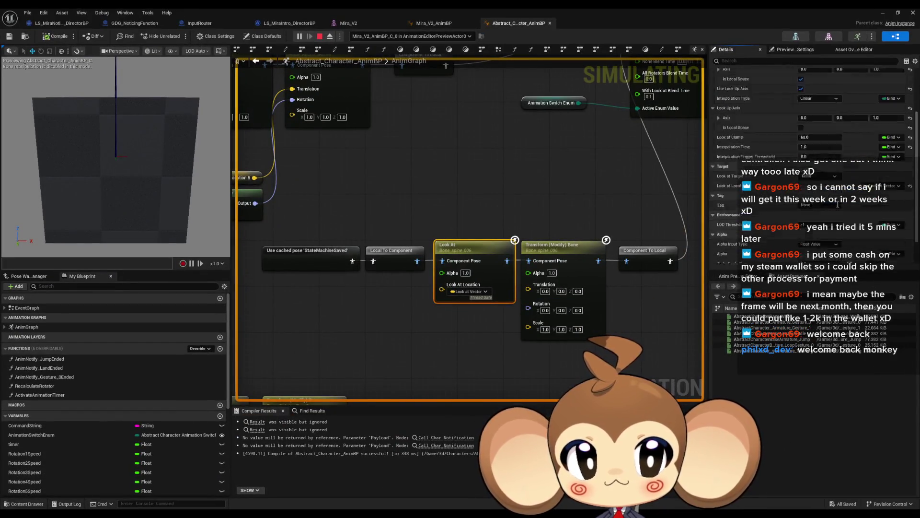
pyautogui.scroll(1, 848, 209)
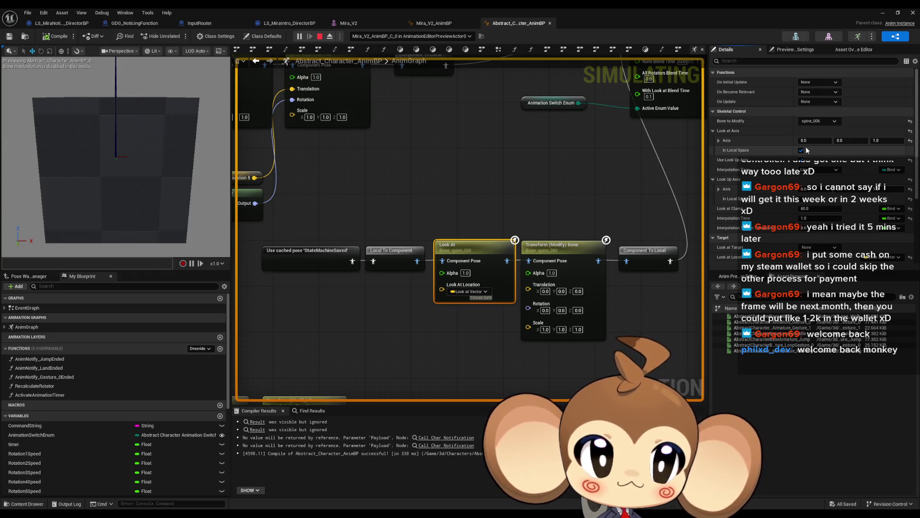
pyautogui.doubleClick(717, 8)
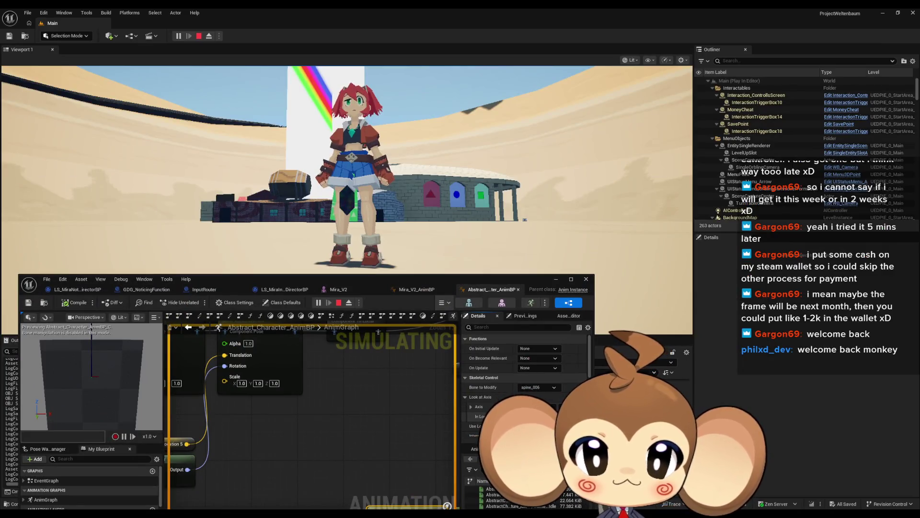
# Recompile the AnimBP, then toggle a Look At option twice, compiling after each change.
pyautogui.click(72, 305)
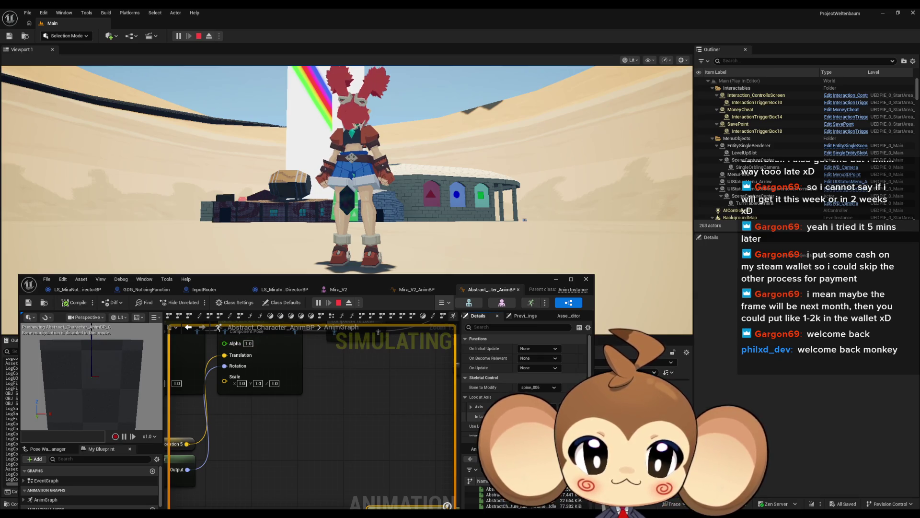
pyautogui.press('F7')
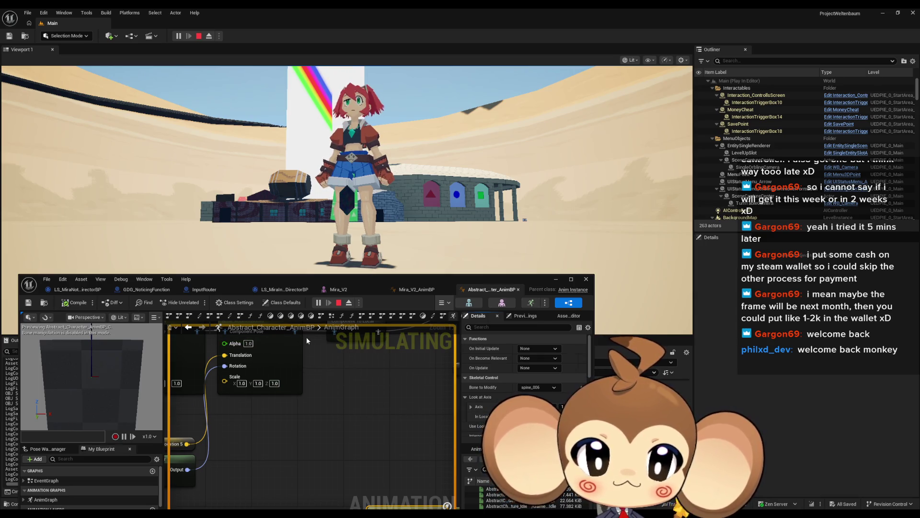
pyautogui.scroll(-1, 525, 384)
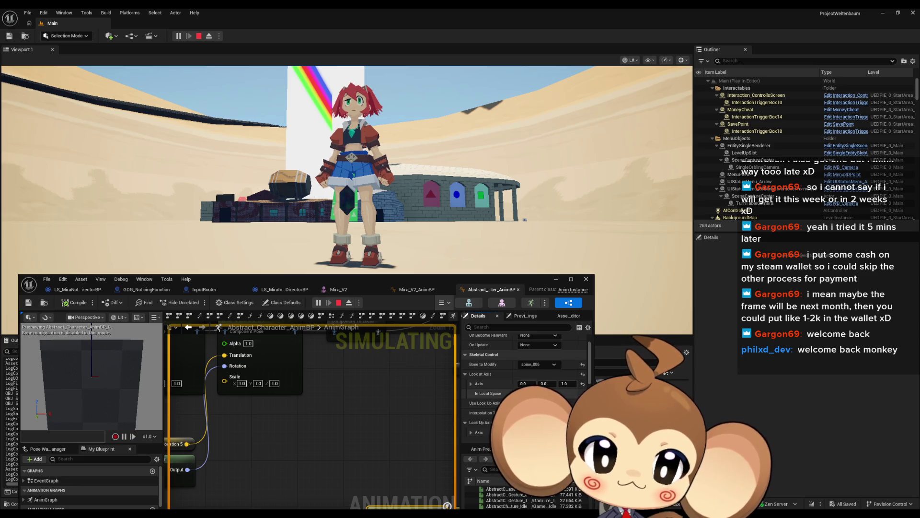
pyautogui.scroll(-1, 538, 391)
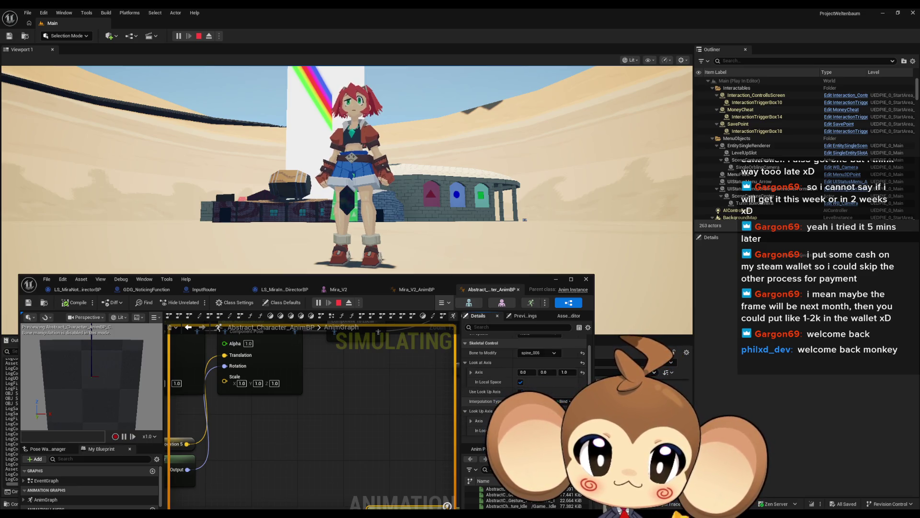
pyautogui.scroll(-3, 524, 383)
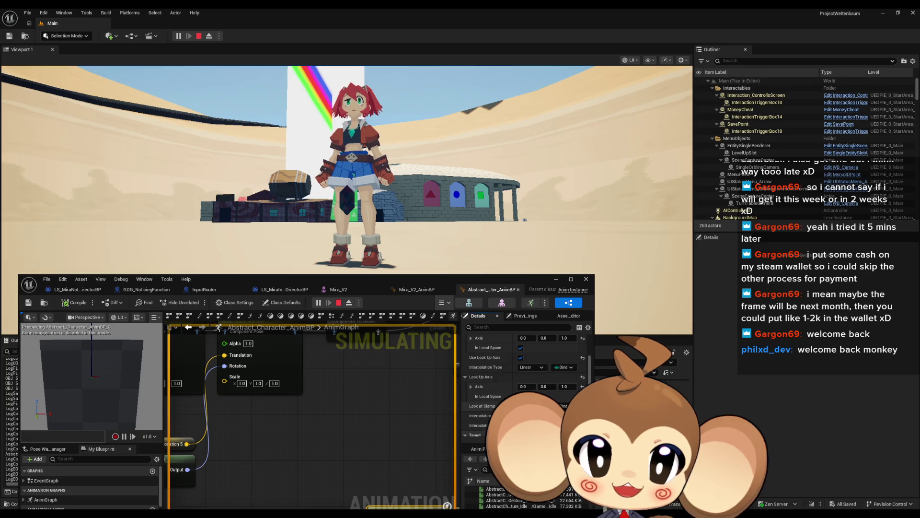
pyautogui.click(520, 396)
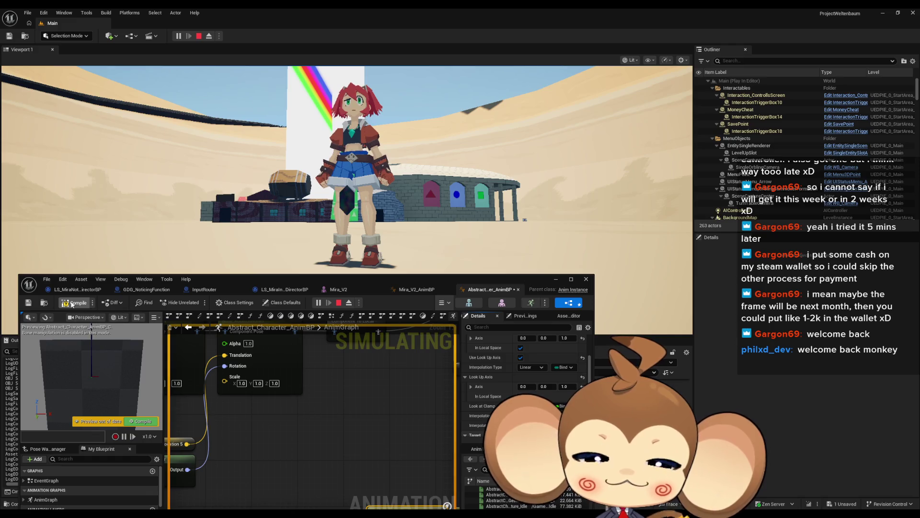
pyautogui.click(71, 303)
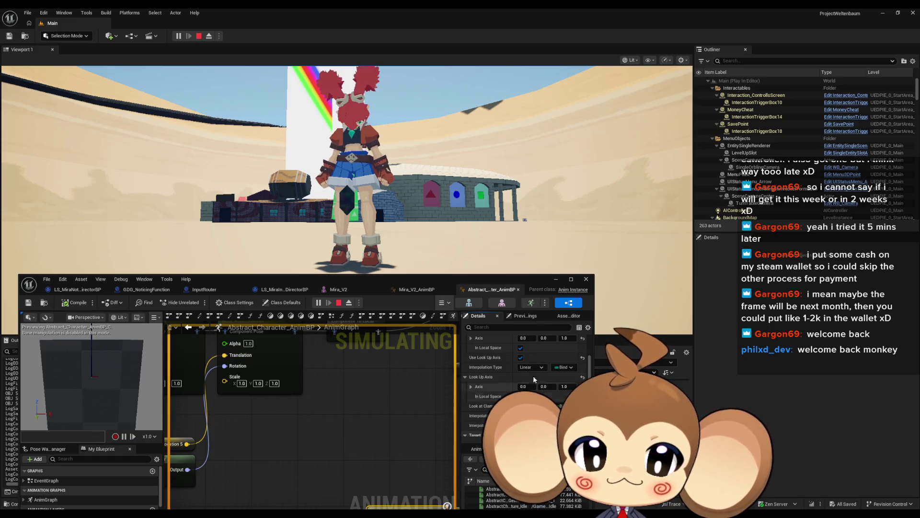
pyautogui.scroll(1, 540, 361)
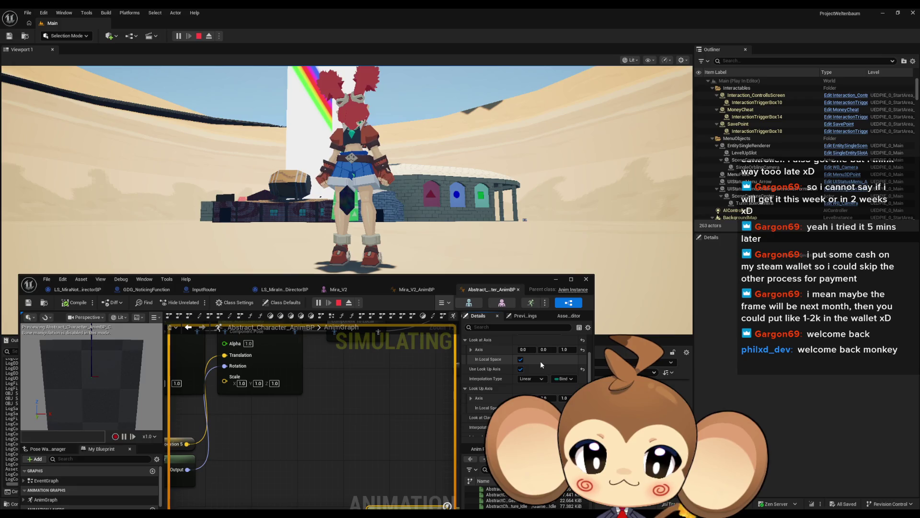
pyautogui.click(540, 361)
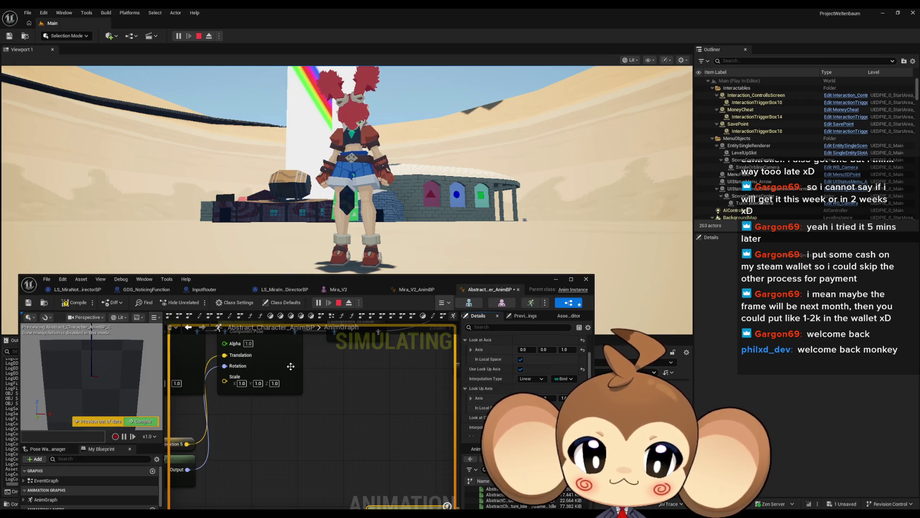
pyautogui.click(77, 304)
# Turn In Local Space off and back on, compiling each time, then pan the AnimGraph.
pyautogui.scroll(2, 526, 367)
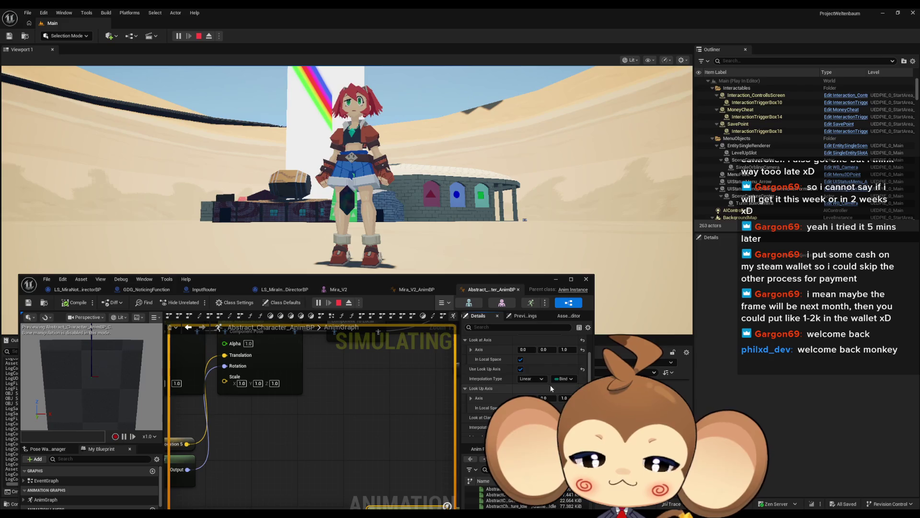
pyautogui.click(520, 382)
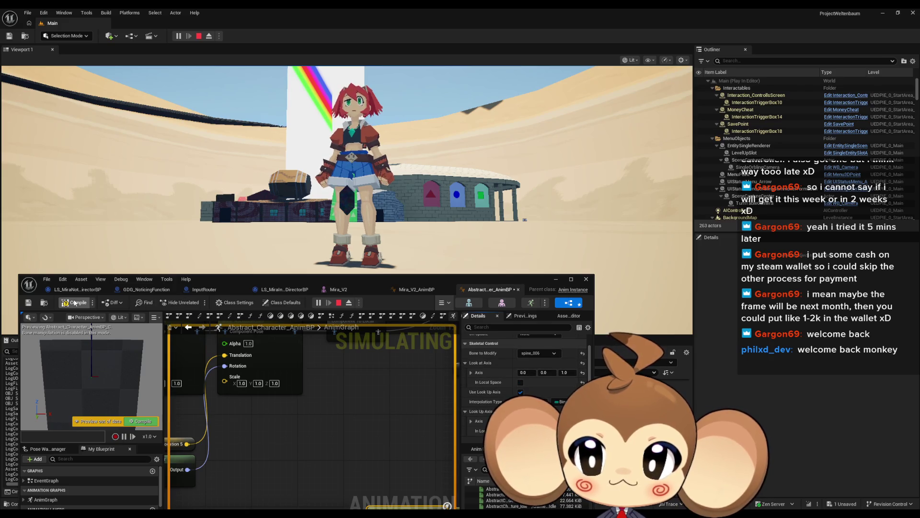
pyautogui.scroll(-2, 523, 374)
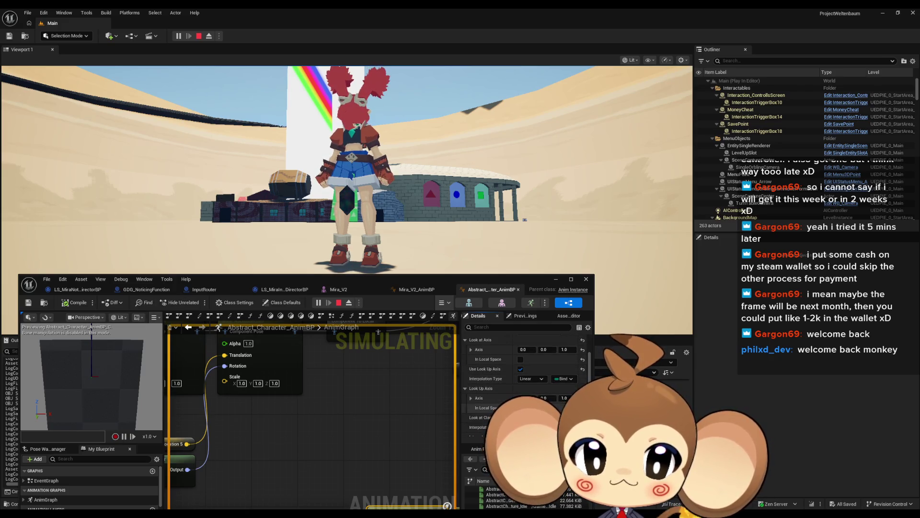
pyautogui.click(77, 302)
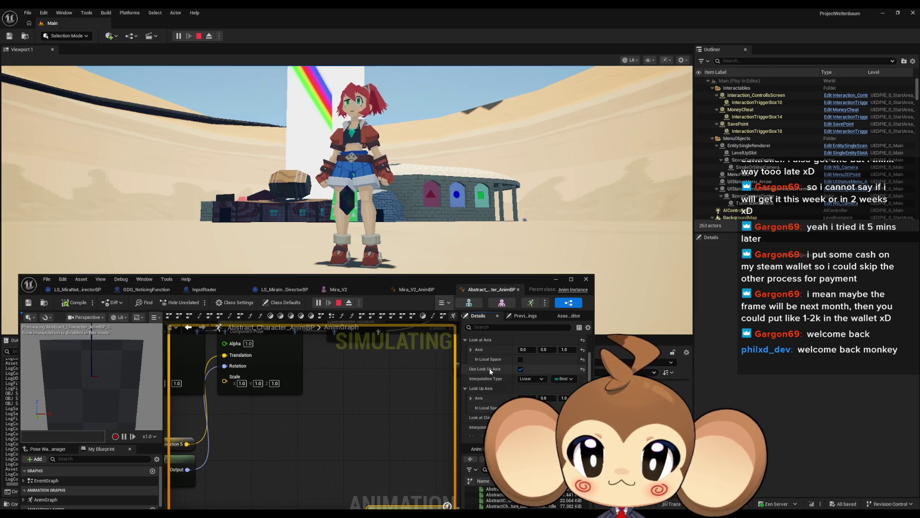
pyautogui.scroll(1, 520, 373)
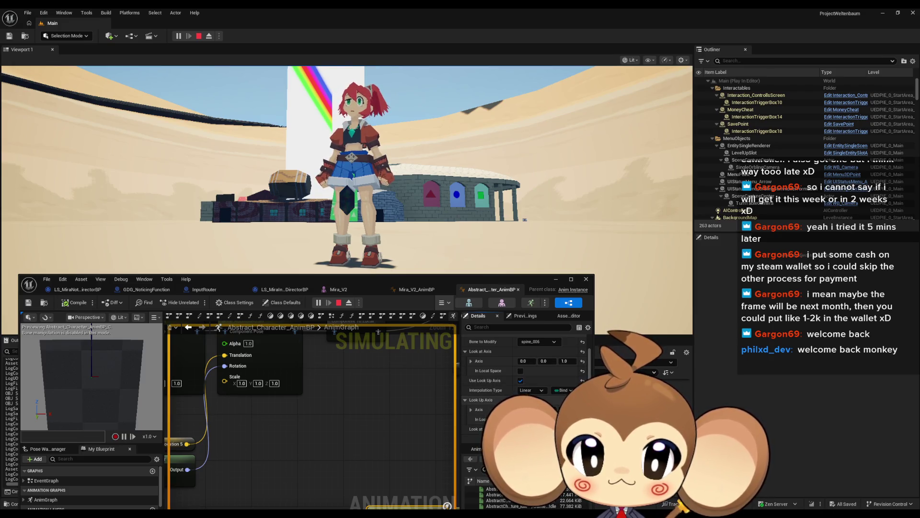
pyautogui.click(520, 371)
pyautogui.click(76, 302)
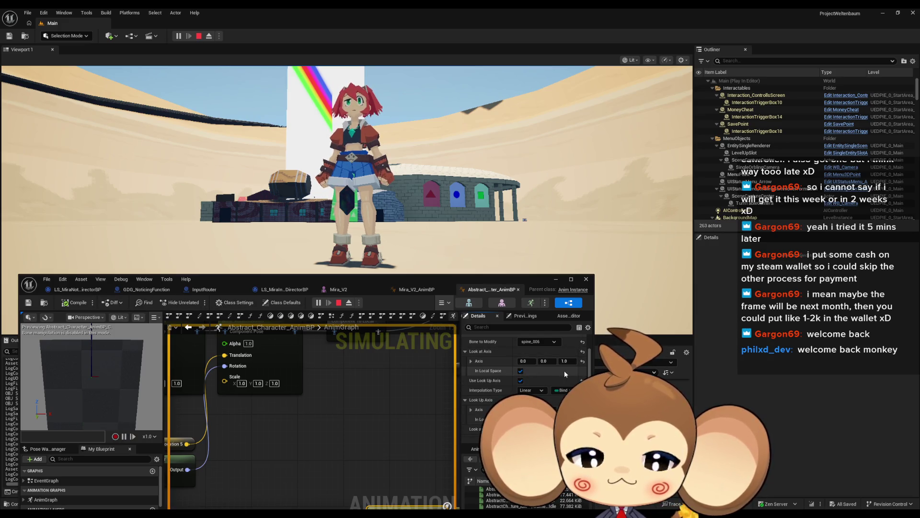
pyautogui.scroll(-2, 564, 371)
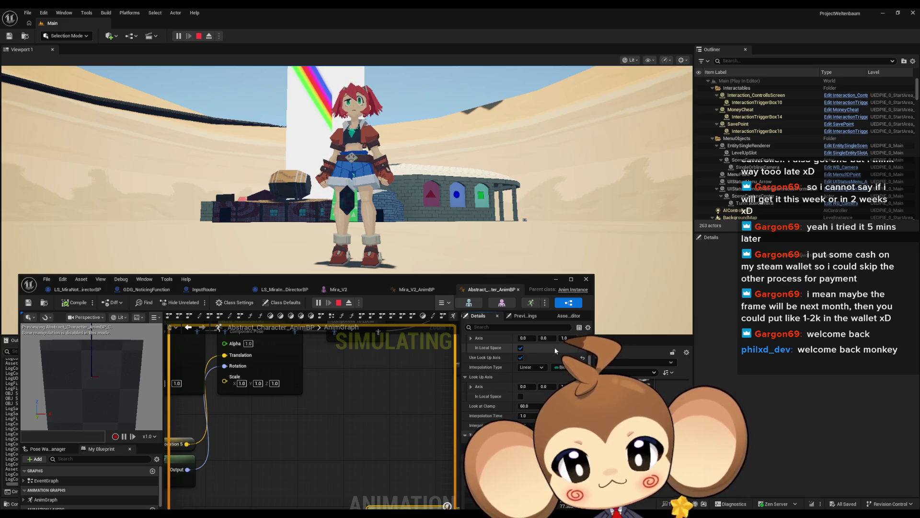
pyautogui.moveTo(350, 373); pyautogui.dragTo(335, 437)
pyautogui.scroll(-5, 335, 438)
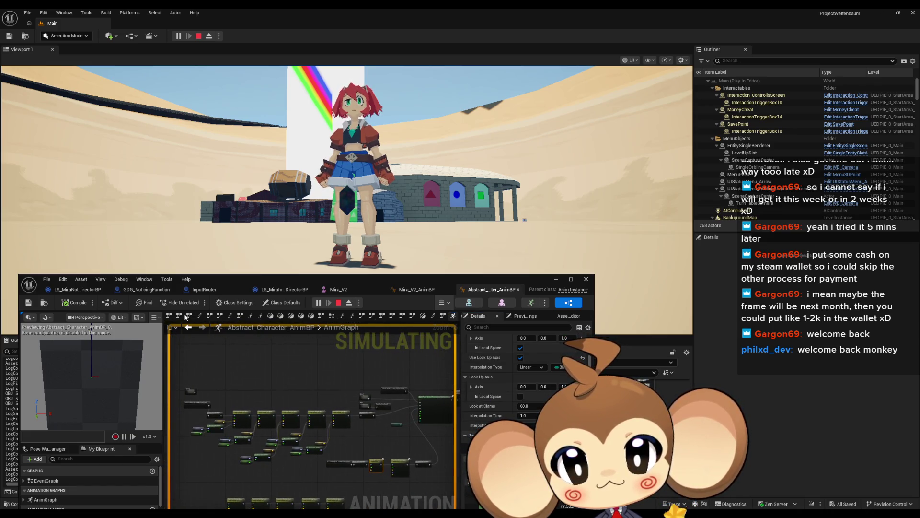
pyautogui.click(274, 291)
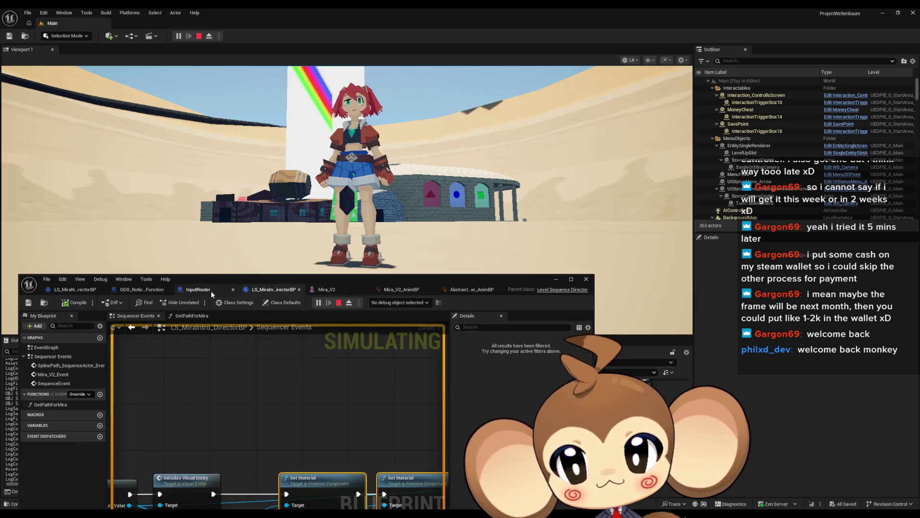
pyautogui.click(212, 290)
pyautogui.moveTo(317, 411); pyautogui.dragTo(336, 453)
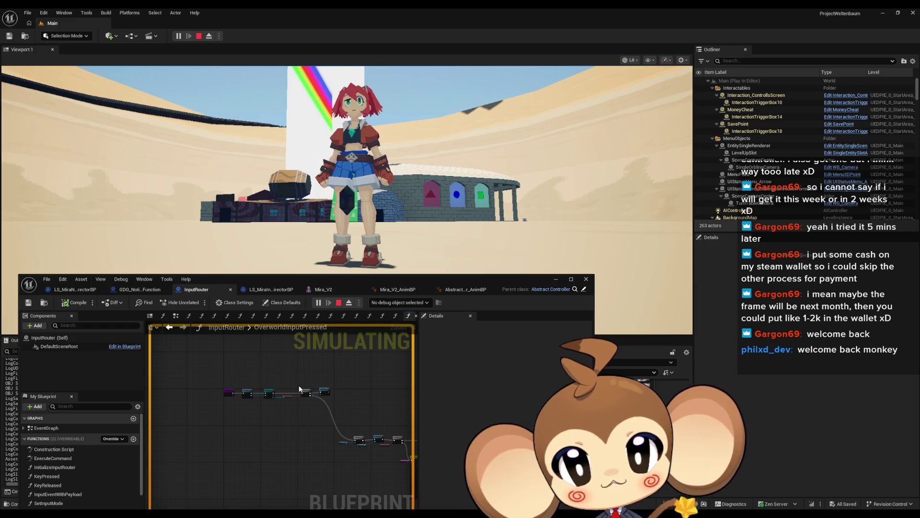
pyautogui.click(142, 289)
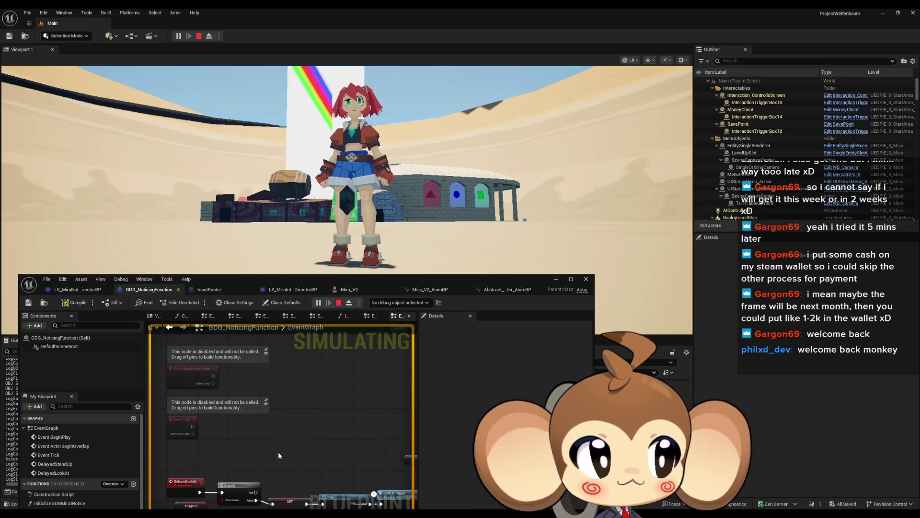
pyautogui.scroll(-3, 278, 452)
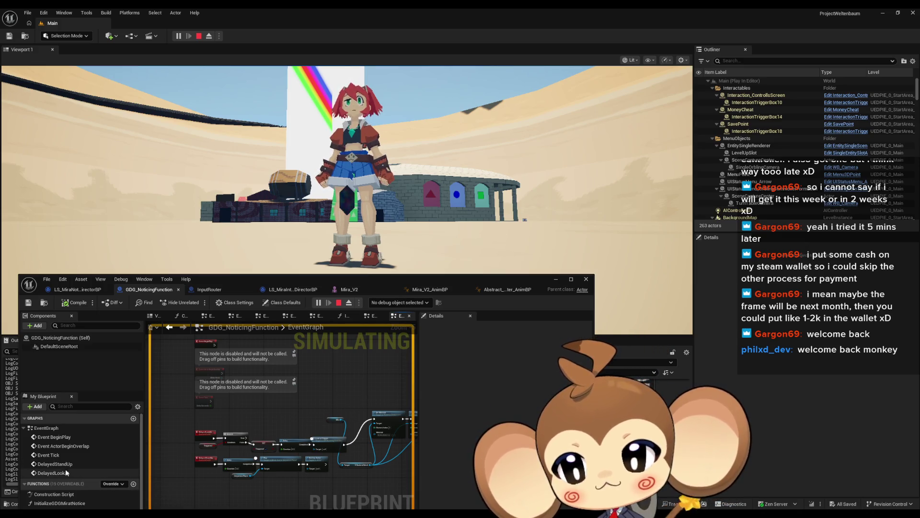
pyautogui.doubleClick(88, 471)
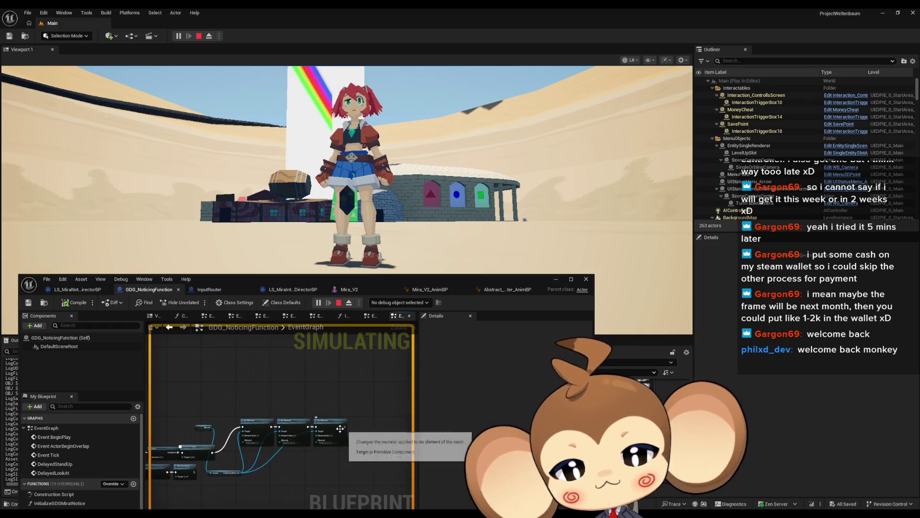
pyautogui.doubleClick(188, 446)
pyautogui.scroll(-2, 350, 427)
pyautogui.scroll(10, 188, 424)
pyautogui.moveTo(220, 414); pyautogui.dragTo(154, 446)
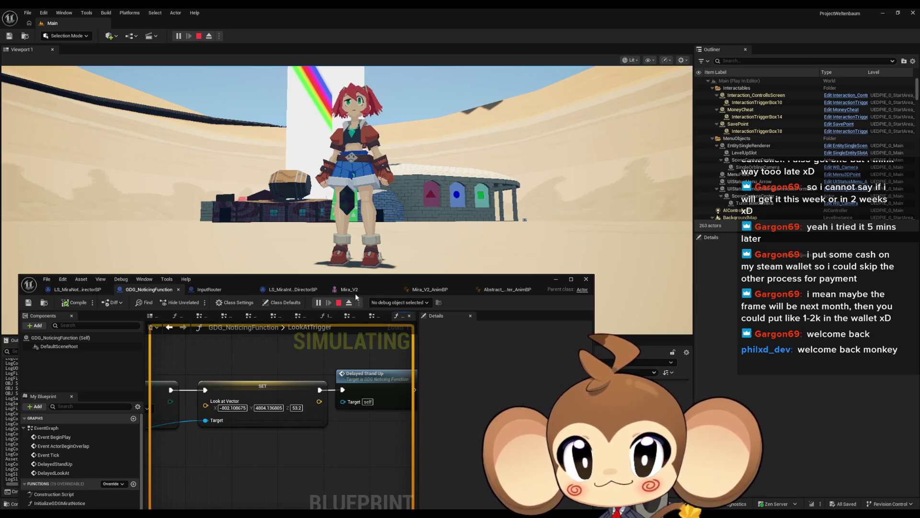
pyautogui.click(509, 294)
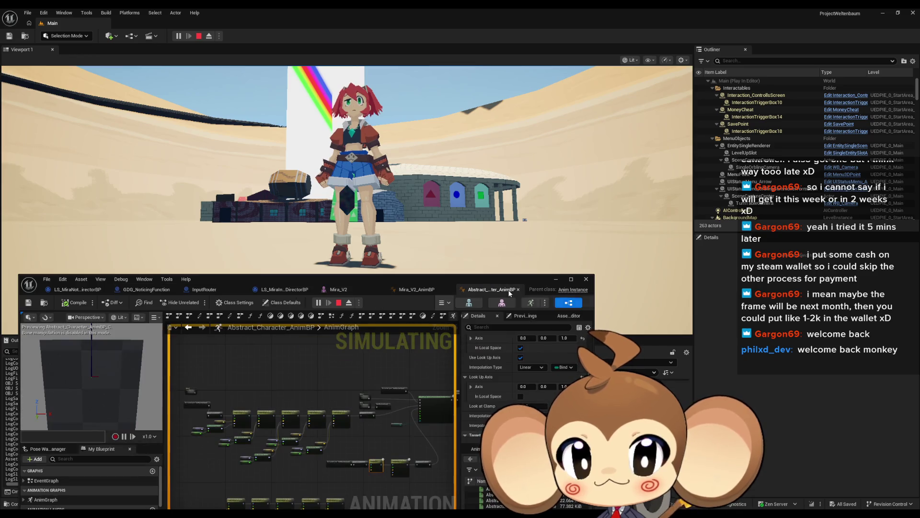
# Check the InputRouter blueprint, then return to the character AnimBP and recompile it.
pyautogui.click(223, 286)
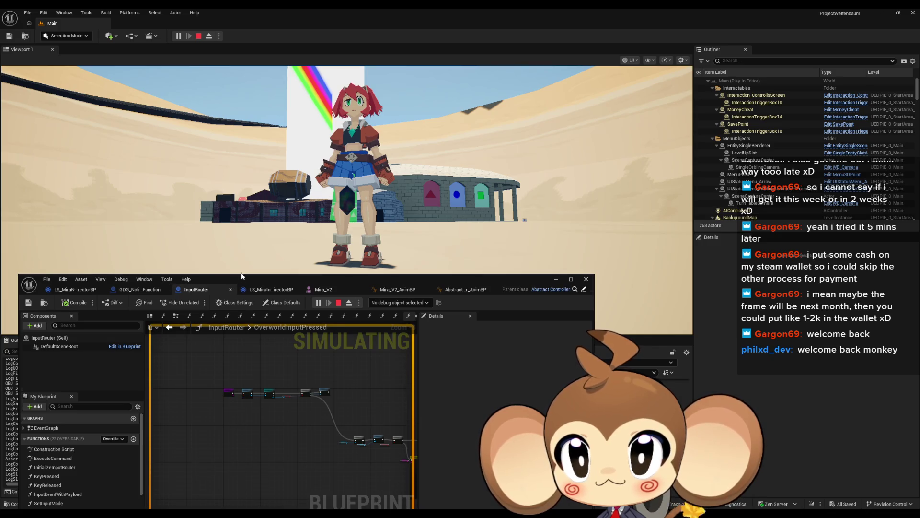
pyautogui.moveTo(241, 275); pyautogui.dragTo(246, 214)
pyautogui.scroll(-3, 87, 421)
pyautogui.click(469, 228)
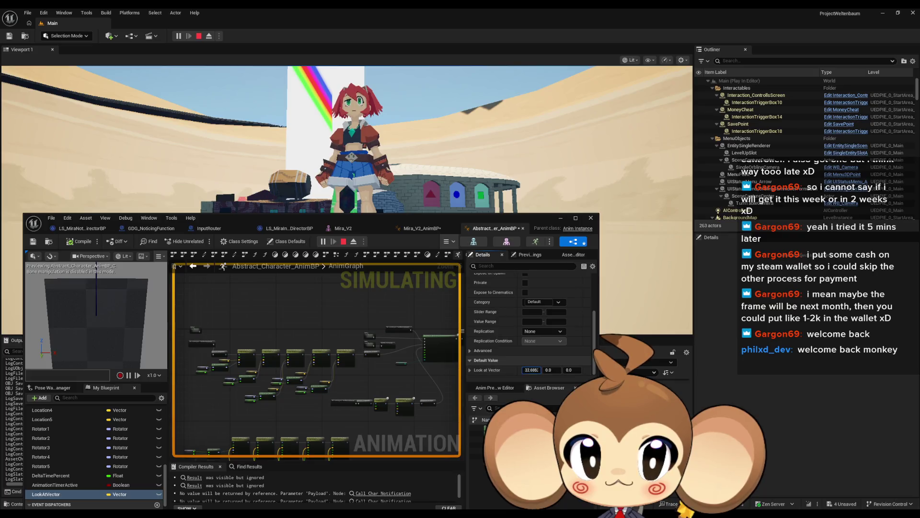
pyautogui.click(82, 241)
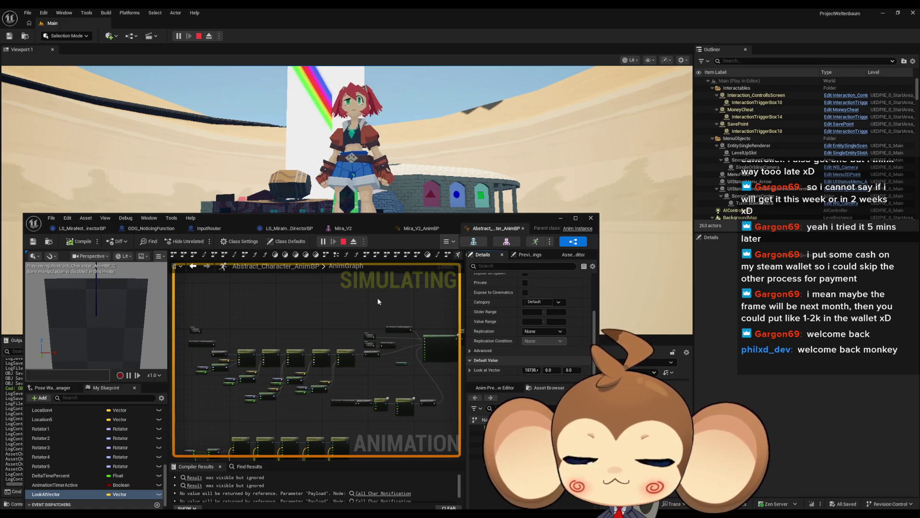
# Reset Look at Vector X and Y to 0 after raising Y, recompile, and lower the editor window.
pyautogui.moveTo(550, 369); pyautogui.dragTo(623, 370)
pyautogui.hotkey('ctrl', 's')
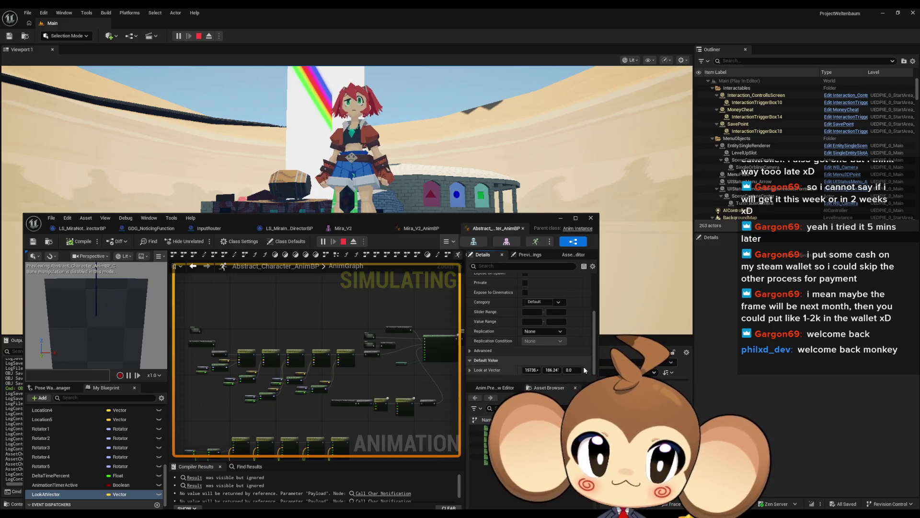
pyautogui.click(552, 369)
pyautogui.write('0')
pyautogui.hotkey('shift', 'Tab')
pyautogui.write('0')
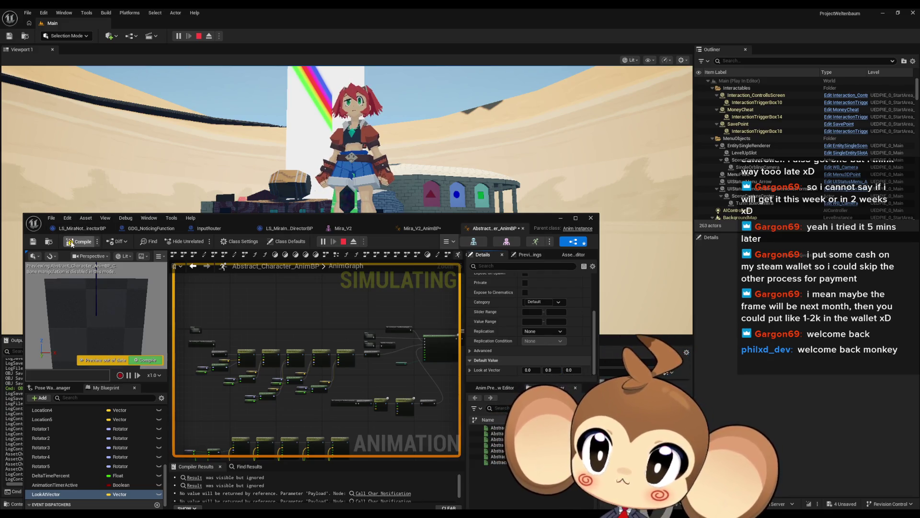
pyautogui.click(70, 241)
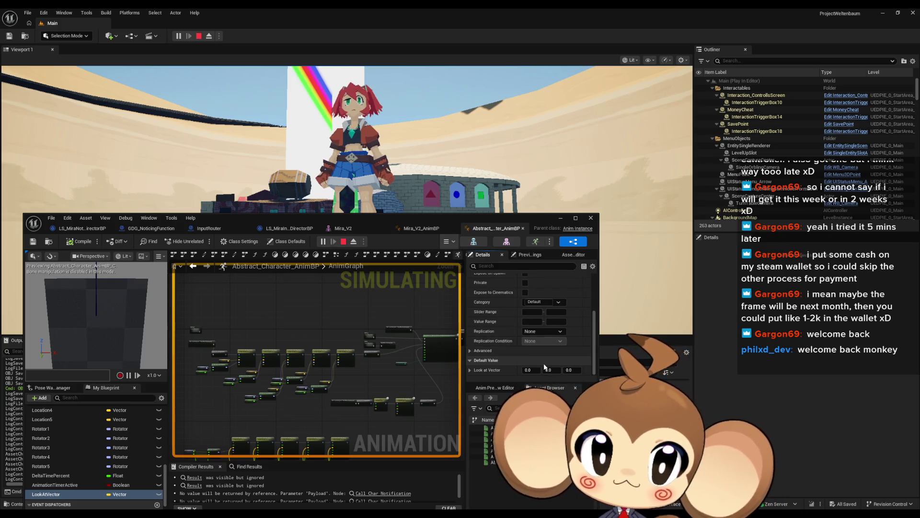
pyautogui.moveTo(442, 217); pyautogui.dragTo(475, 389)
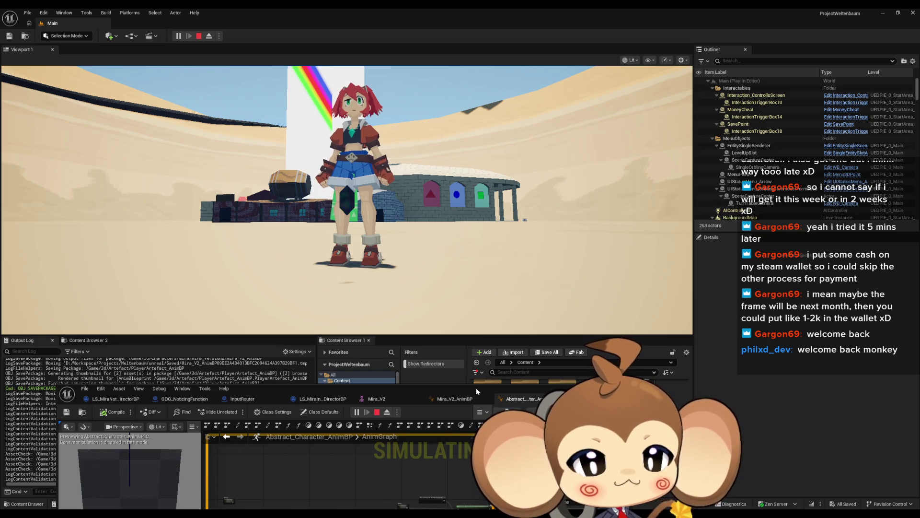
# Maximize the AnimBP editor, select the Look At node, inspect In Local Space, then restore the window.
pyautogui.moveTo(424, 384)
pyautogui.mouseDown()
pyautogui.moveTo(433, 338)
pyautogui.moveTo(497, 192)
pyautogui.mouseUp()
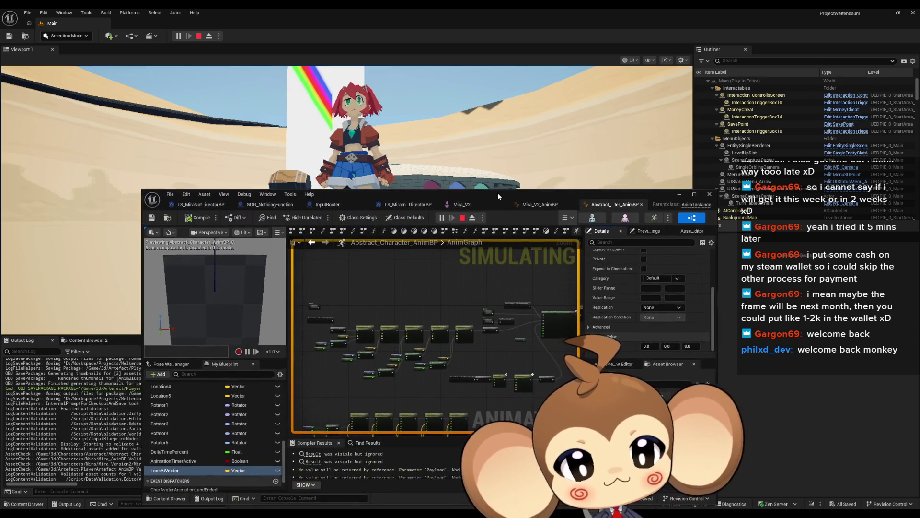
pyautogui.doubleClick(497, 191)
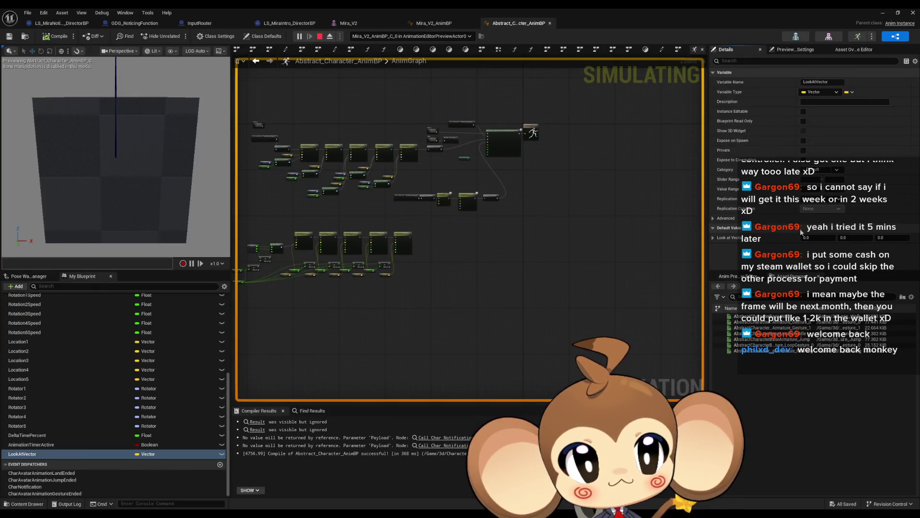
pyautogui.scroll(7, 471, 247)
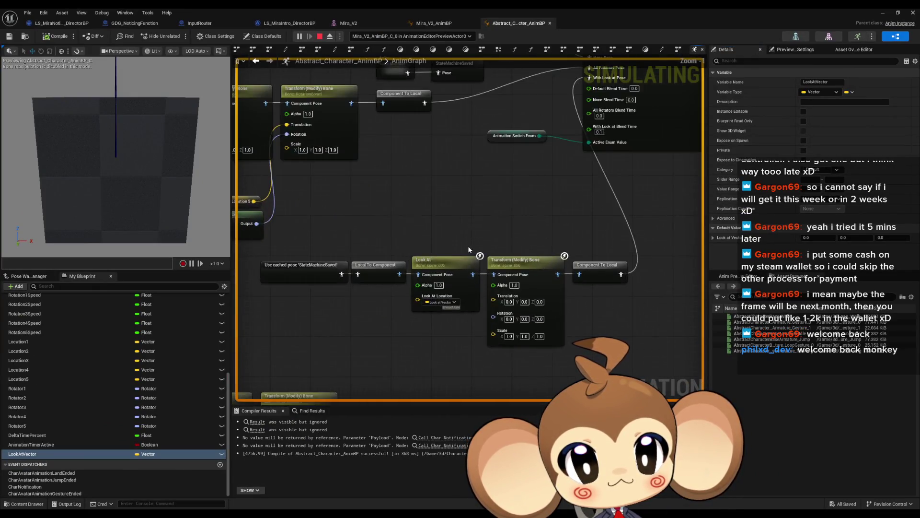
pyautogui.click(455, 312)
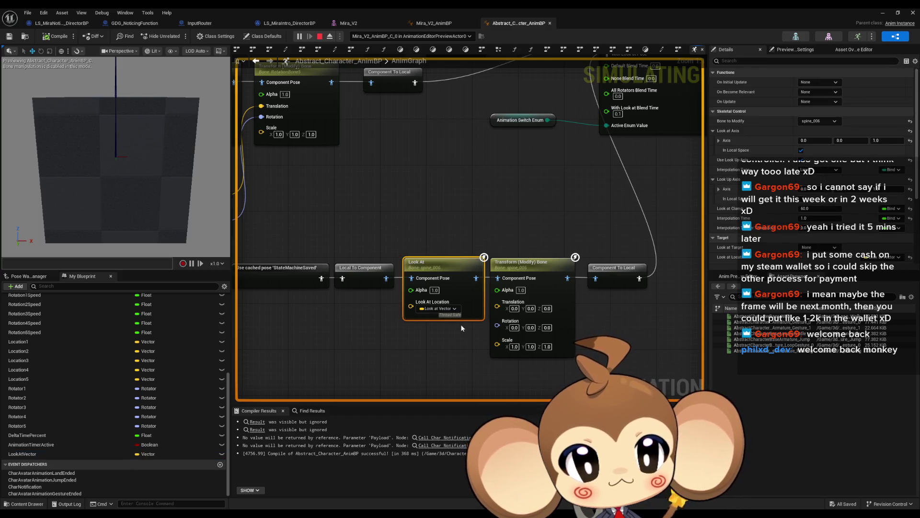
pyautogui.scroll(-2, 856, 175)
pyautogui.scroll(-2, 856, 172)
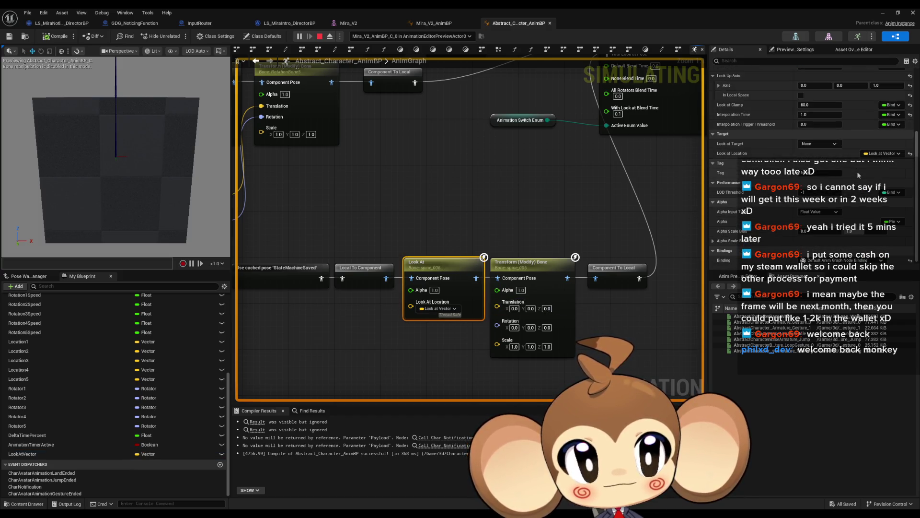
pyautogui.scroll(4, 855, 182)
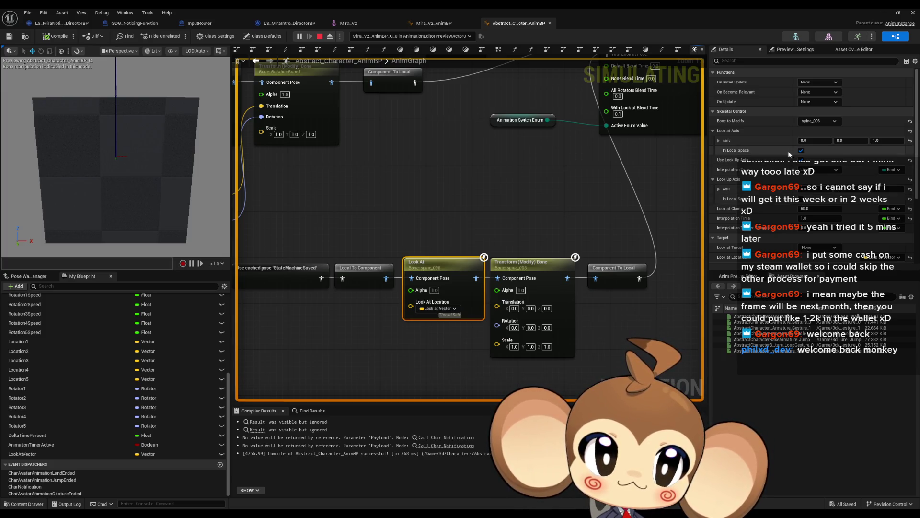
pyautogui.rightClick(856, 149)
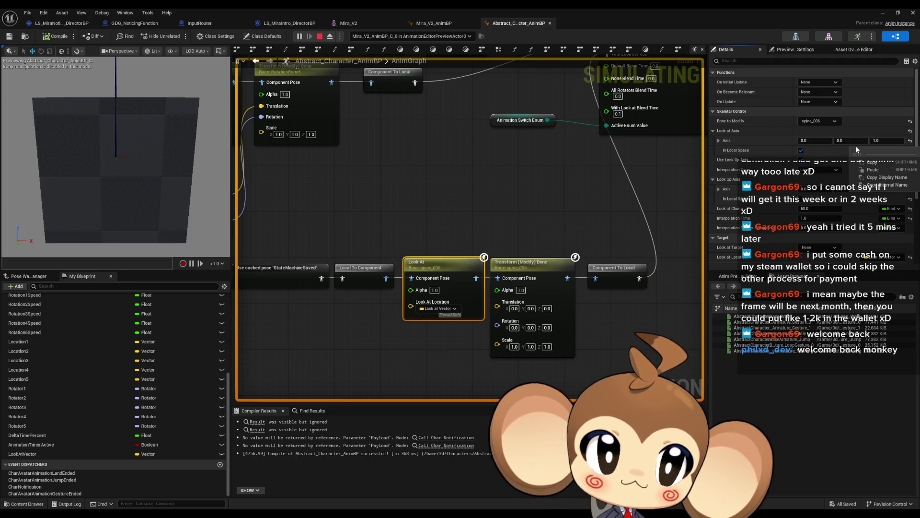
pyautogui.click(504, 170)
pyautogui.click(454, 296)
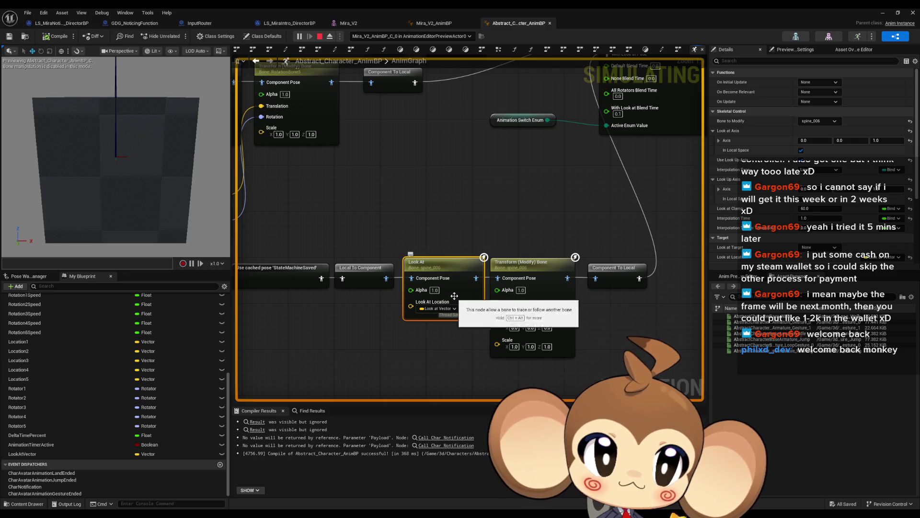
pyautogui.doubleClick(539, 11)
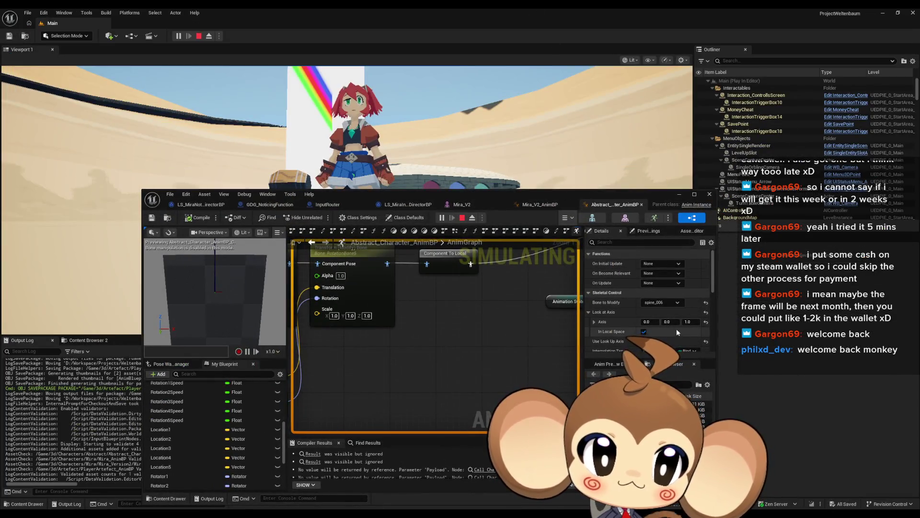
pyautogui.scroll(-1, 691, 310)
# Try Look at Axis Z 0.5, Y 1.0 and X 1.0, compiling after each change.
pyautogui.write('0.5')
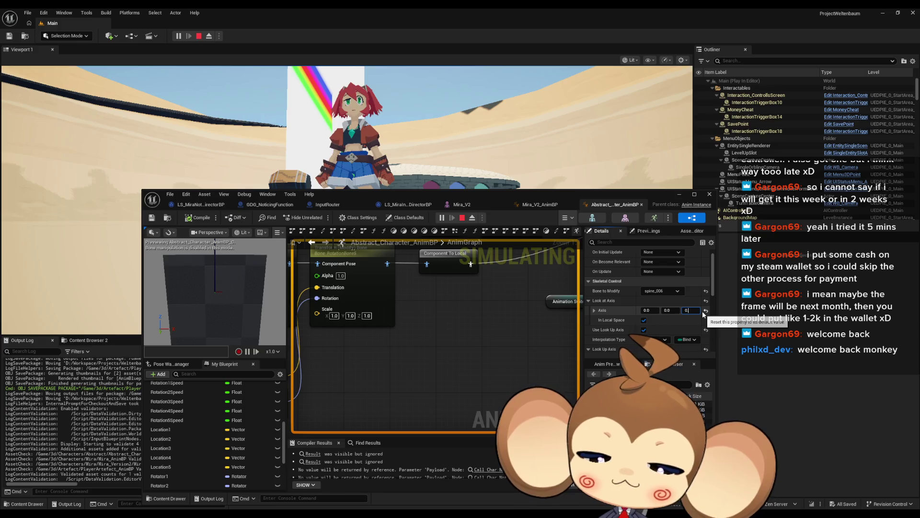
pyautogui.press('Return')
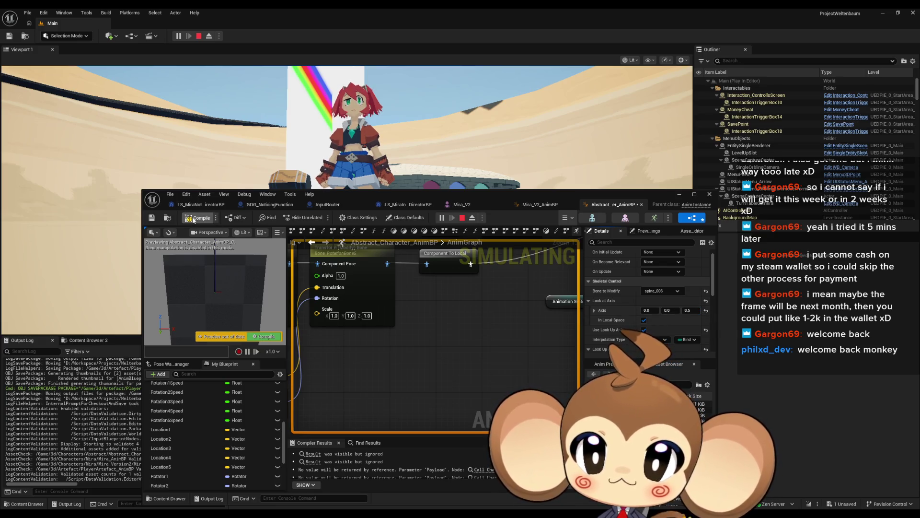
pyautogui.click(194, 220)
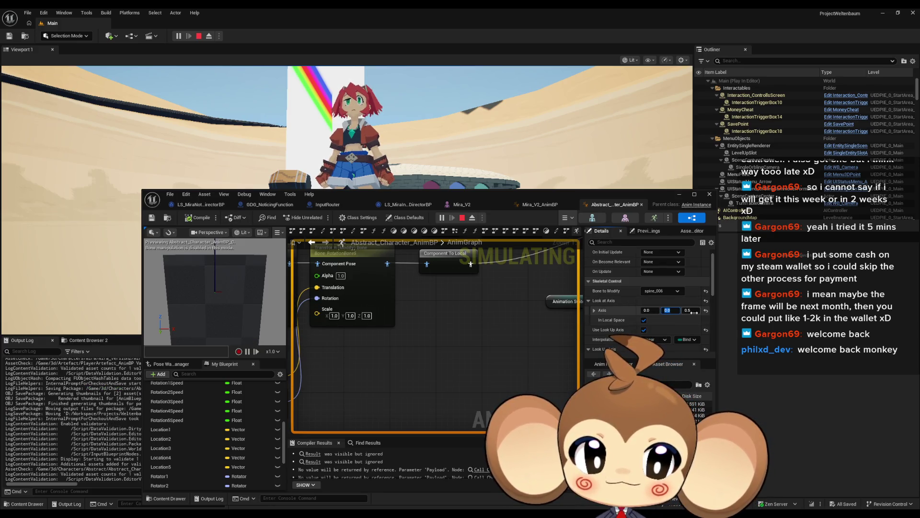
pyautogui.write('1')
pyautogui.press('Return')
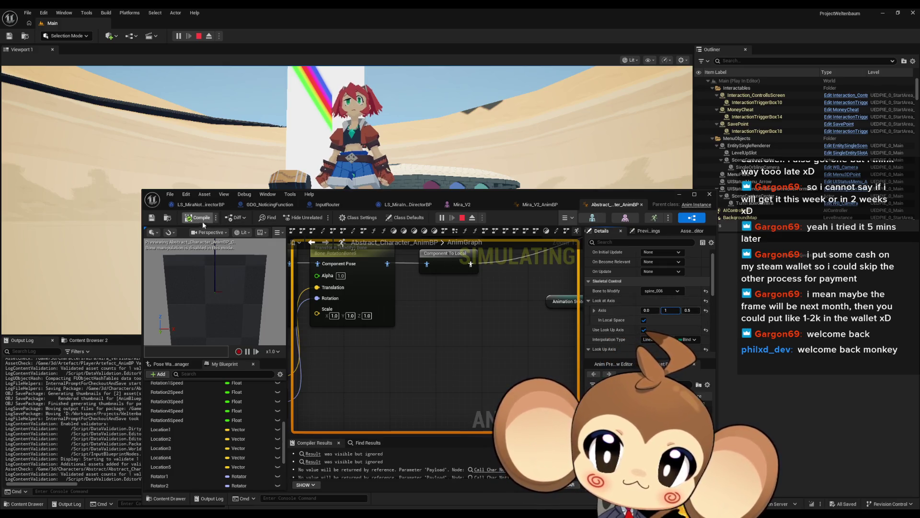
pyautogui.click(201, 218)
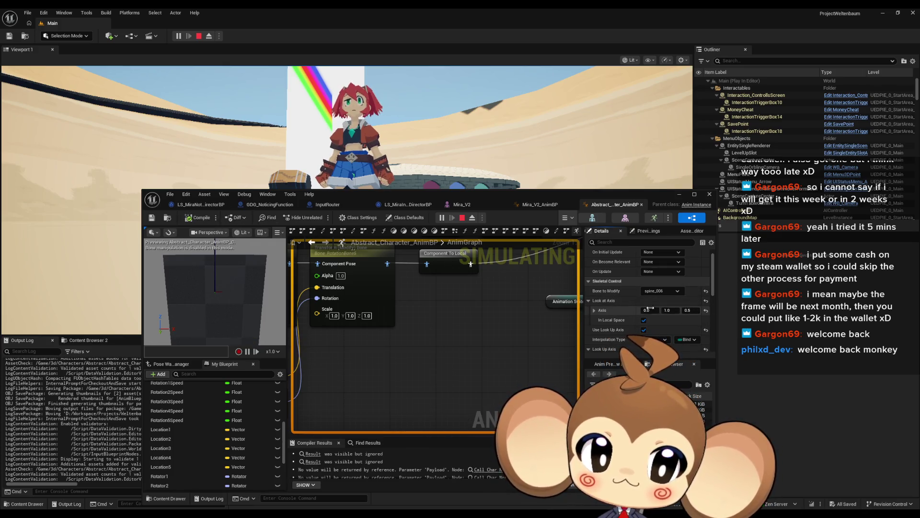
pyautogui.click(647, 310)
pyautogui.write('1')
pyautogui.press('Return')
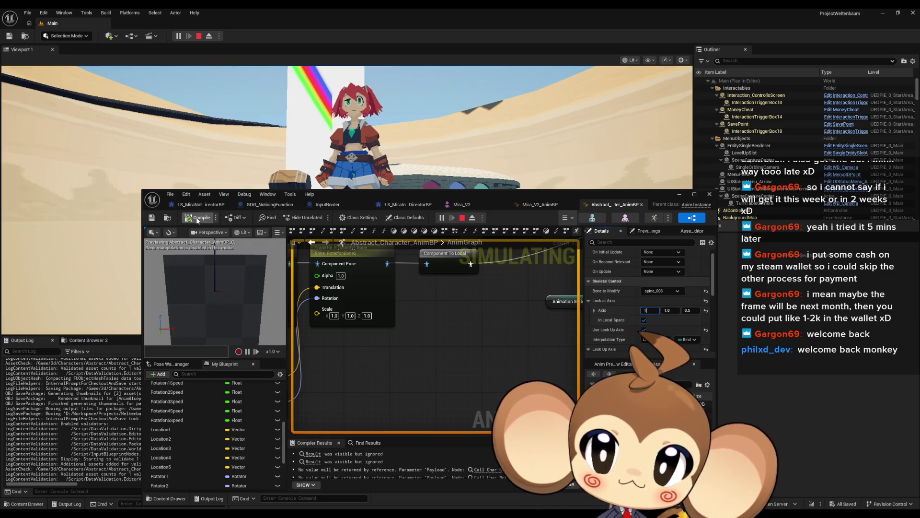
pyautogui.click(199, 219)
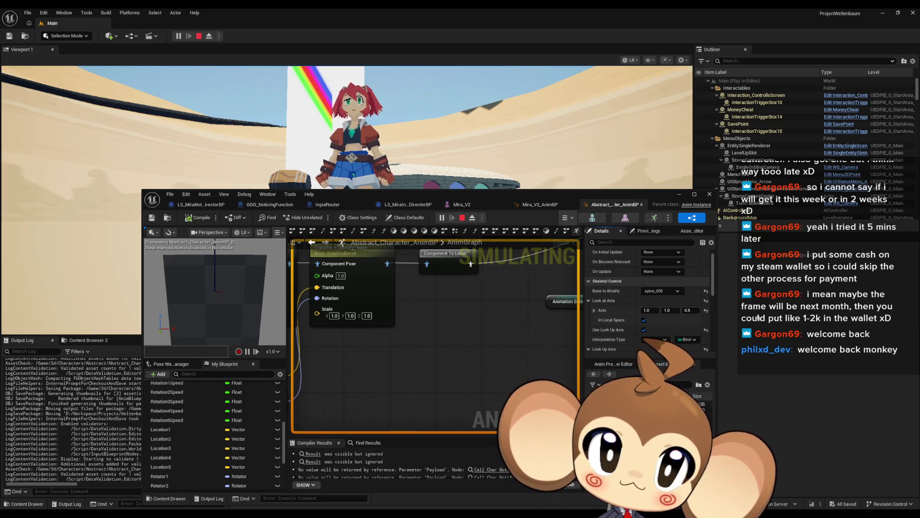
# Return Axis Z and Y to 0, disable In Local Space, then try Y 1.0, compiling each time.
pyautogui.click(691, 311)
pyautogui.write('0')
pyautogui.press('Return')
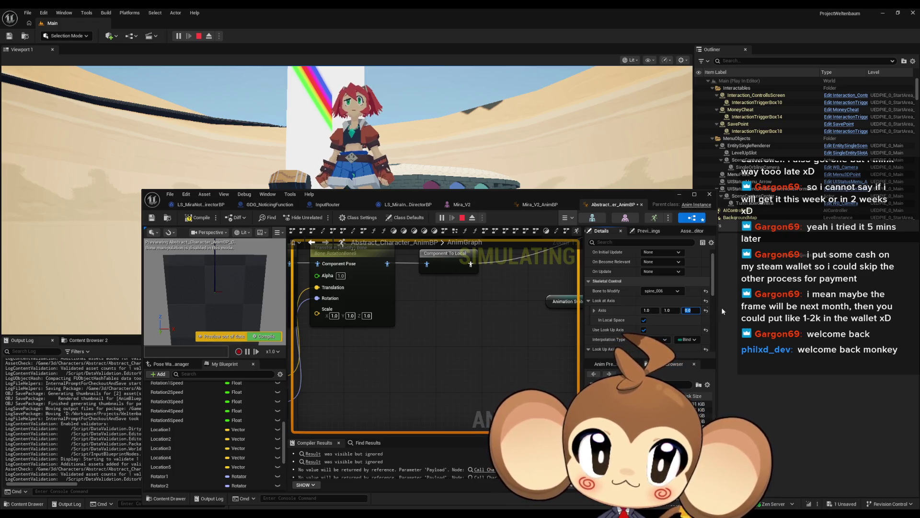
pyautogui.click(194, 219)
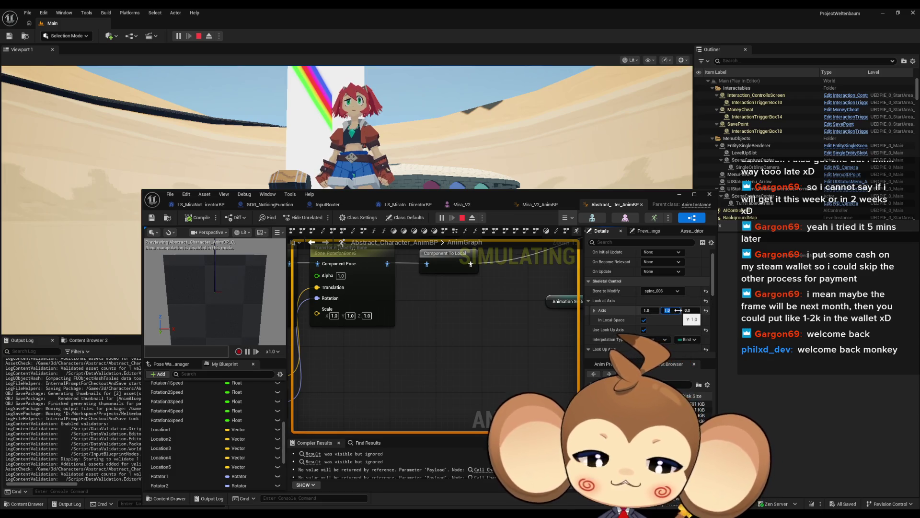
pyautogui.write('0')
pyautogui.press('Return')
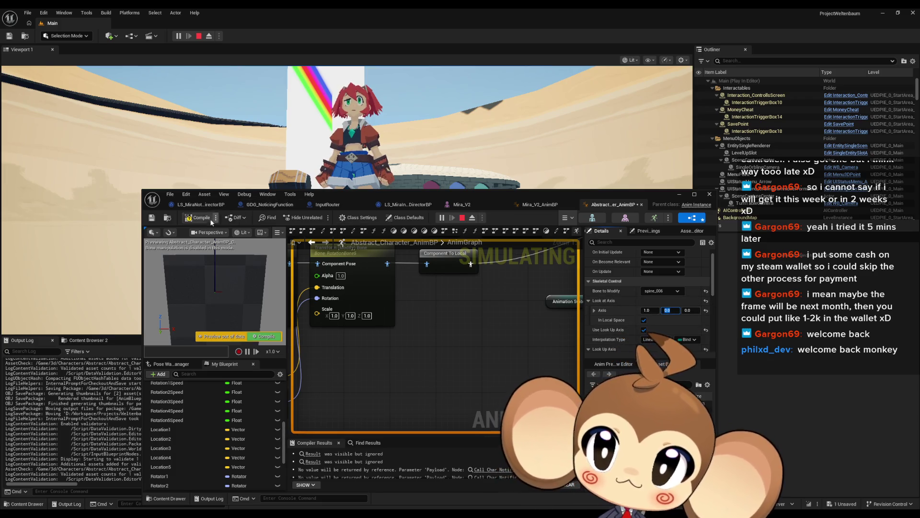
pyautogui.click(199, 220)
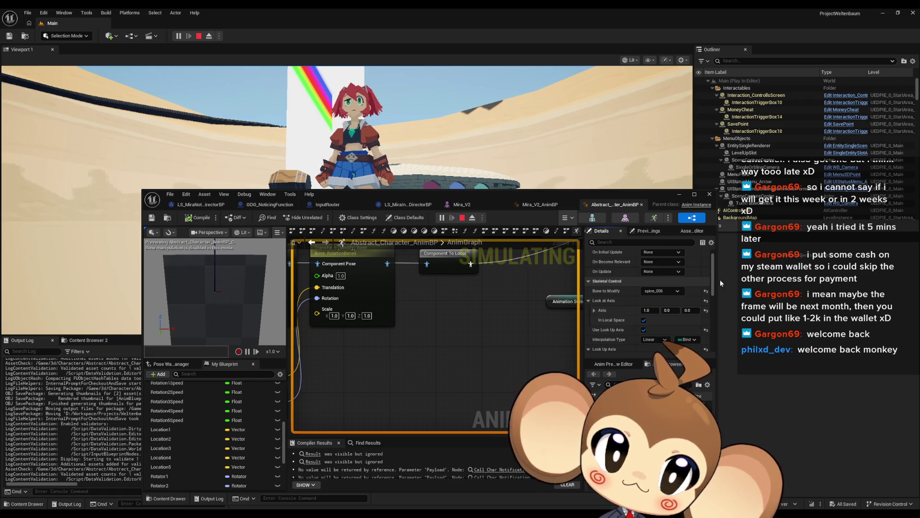
pyautogui.click(644, 320)
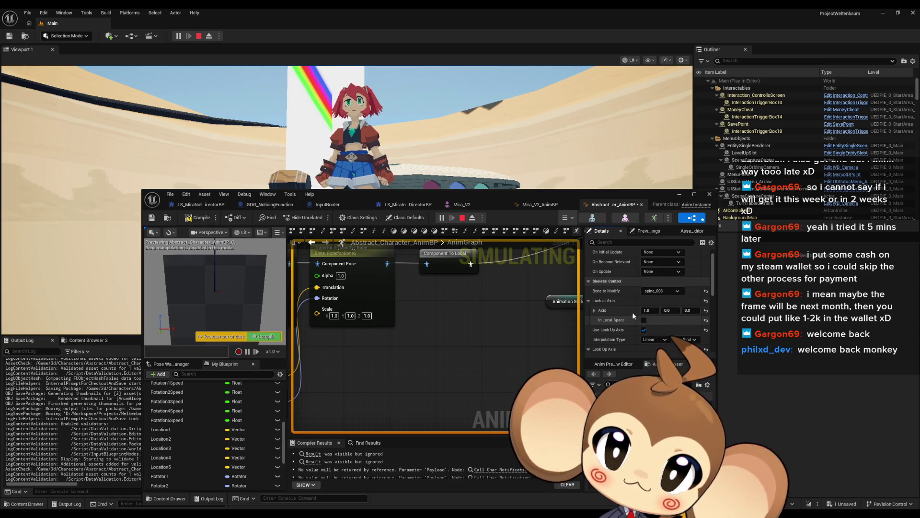
pyautogui.click(199, 218)
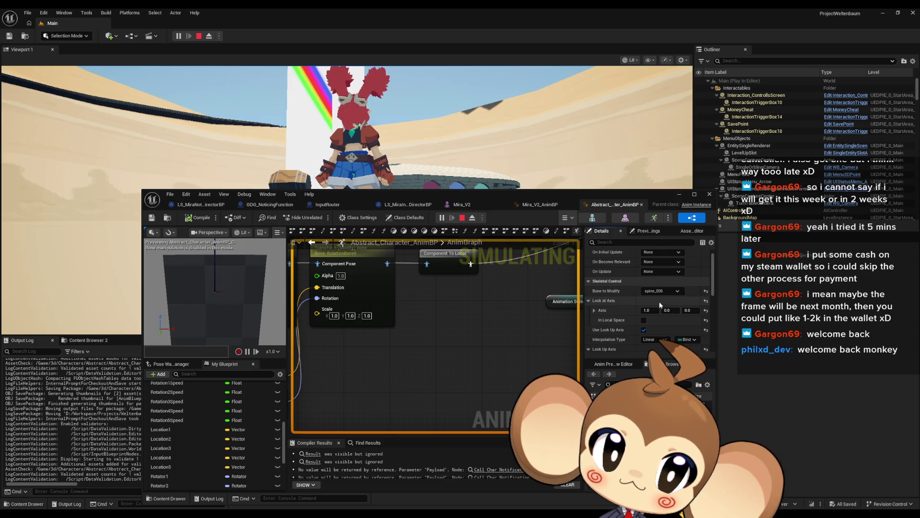
pyautogui.write('1')
pyautogui.press('Return')
pyautogui.click(194, 219)
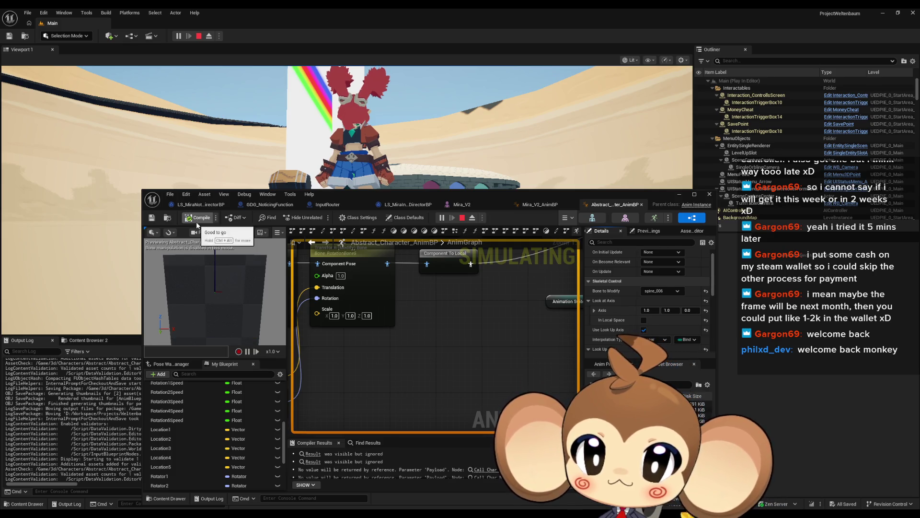
# Set the Look at Axis to 0, 0, 1, re-enable In Local Space, and compile.
pyautogui.click(650, 310)
pyautogui.write('0')
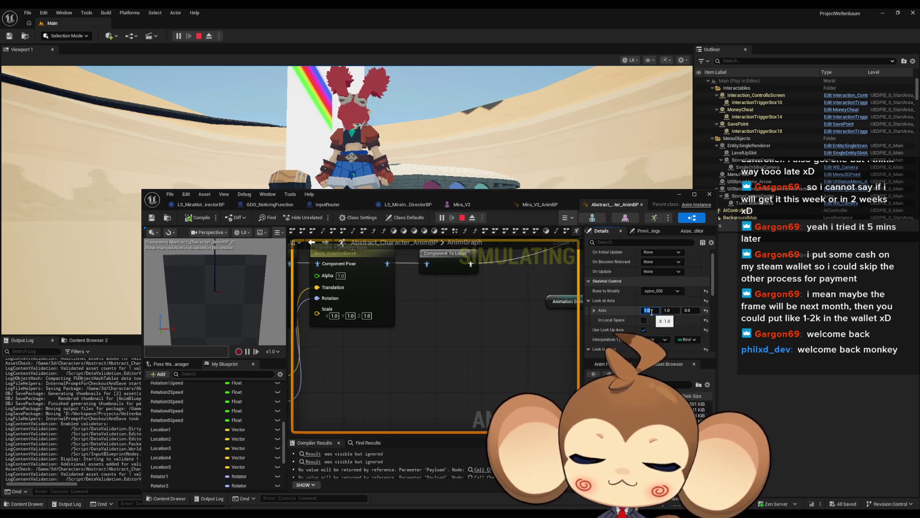
pyautogui.click(668, 310)
pyautogui.write('0')
pyautogui.click(687, 310)
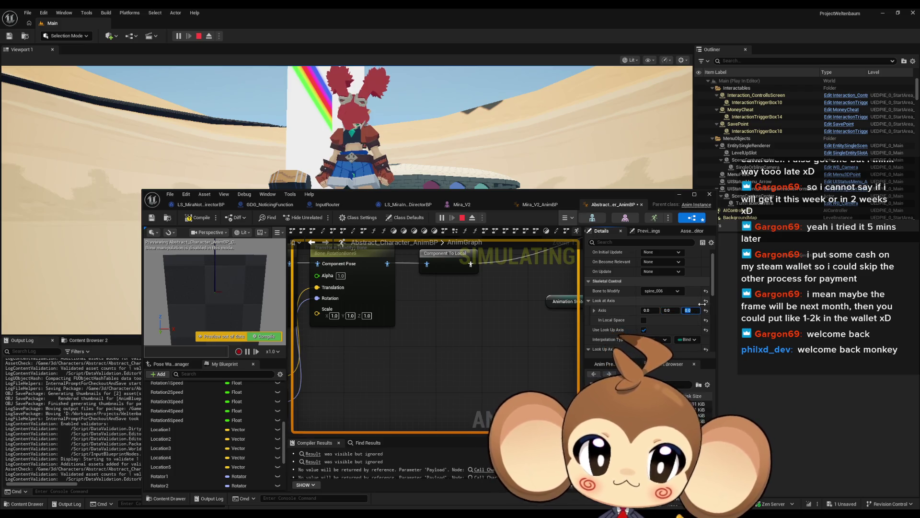
pyautogui.write('1')
pyautogui.press('Return')
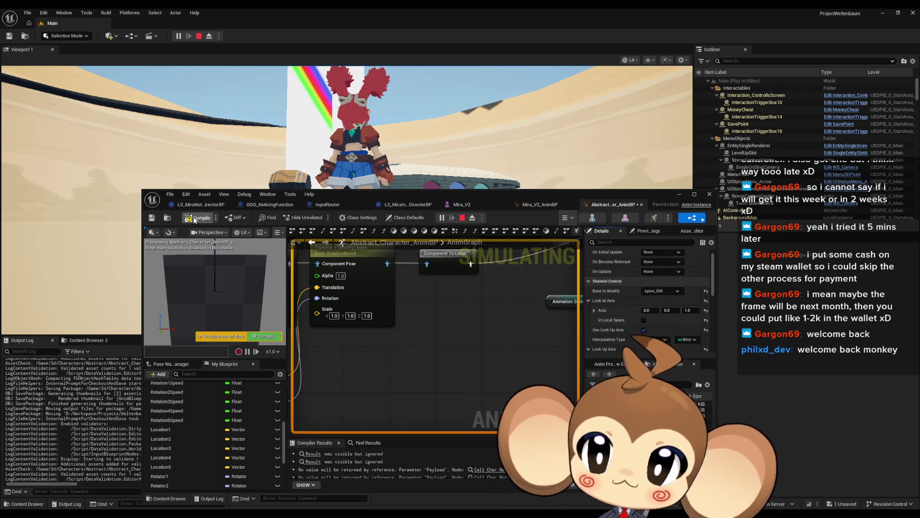
pyautogui.press('F7')
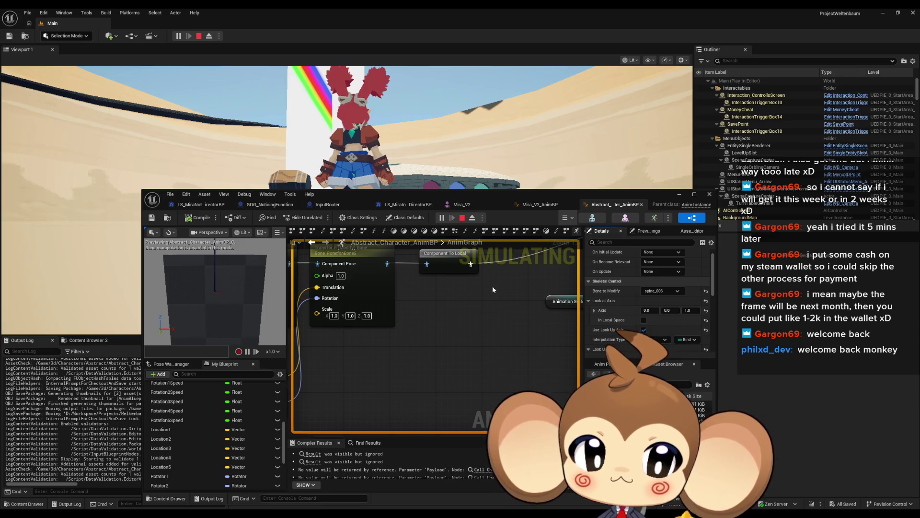
pyautogui.click(644, 320)
pyautogui.press('F7')
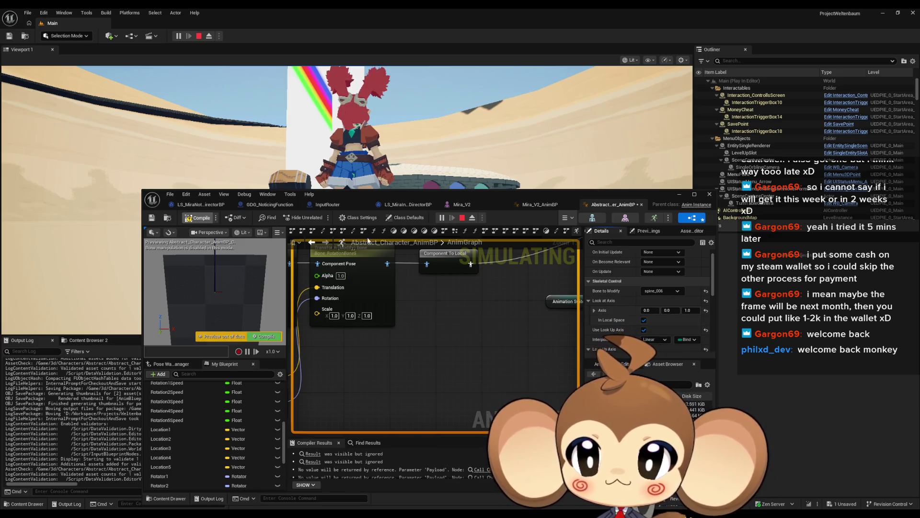
pyautogui.click(63, 13)
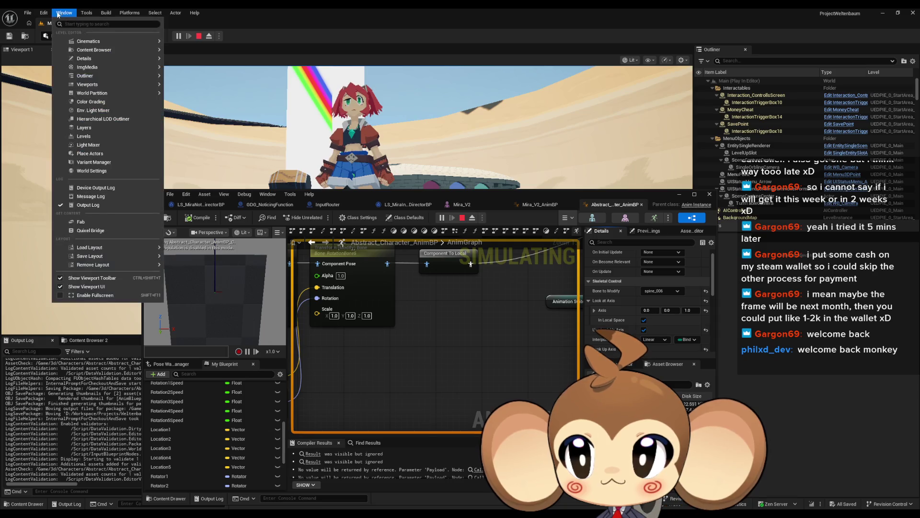
pyautogui.moveTo(43, 13)
pyautogui.click(86, 13)
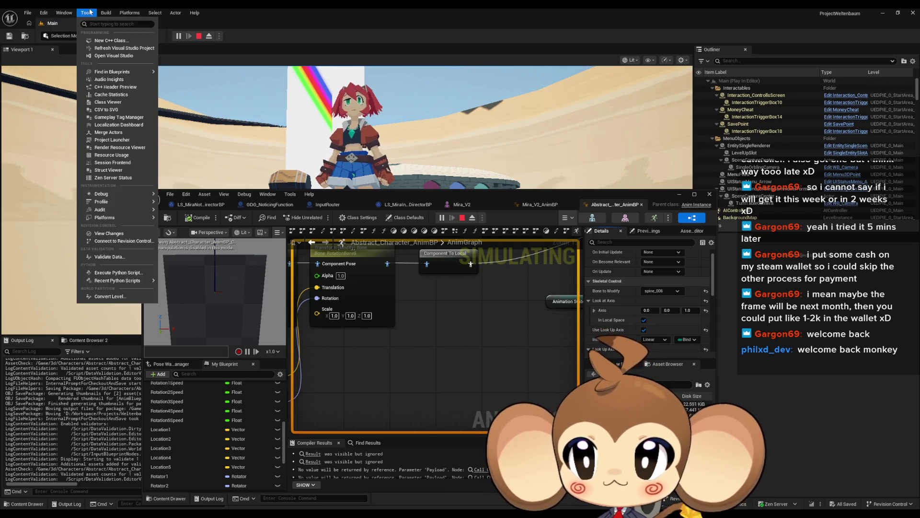
pyautogui.moveTo(120, 190)
pyautogui.click(196, 213)
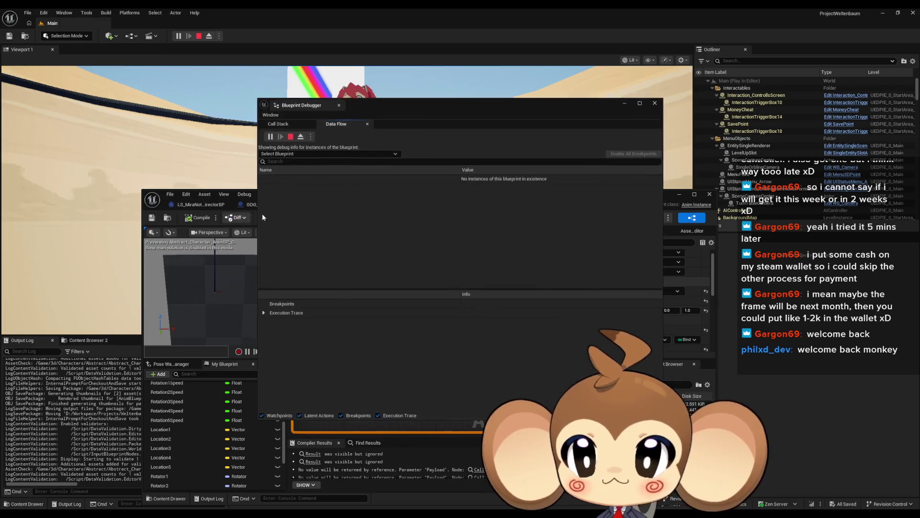
pyautogui.click(293, 153)
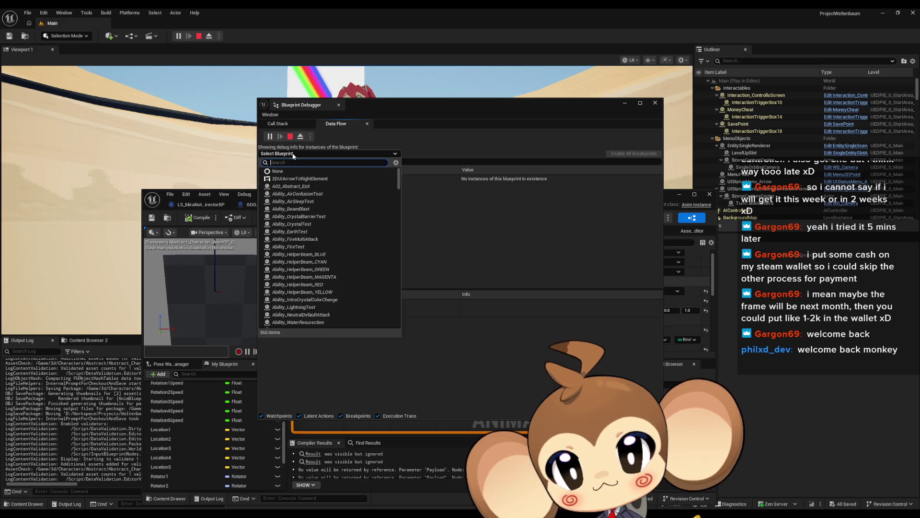
pyautogui.write('mira')
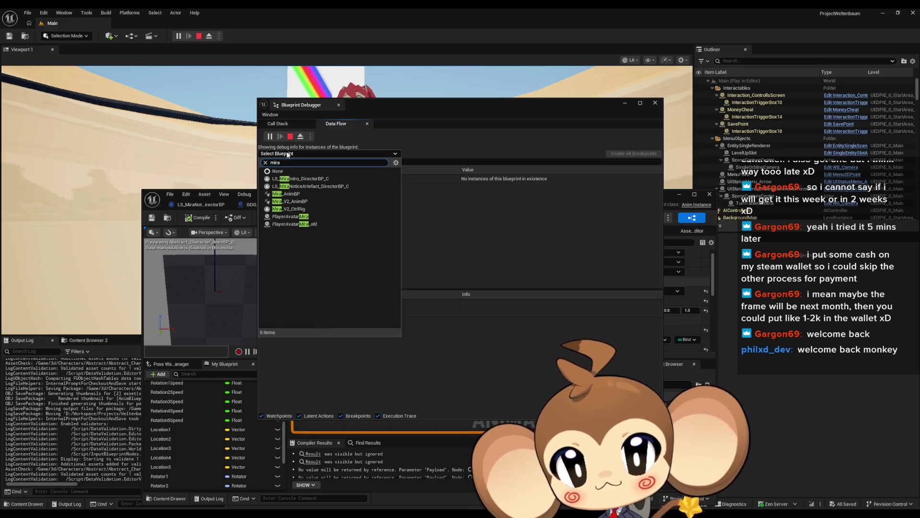
pyautogui.click(309, 216)
pyautogui.click(263, 188)
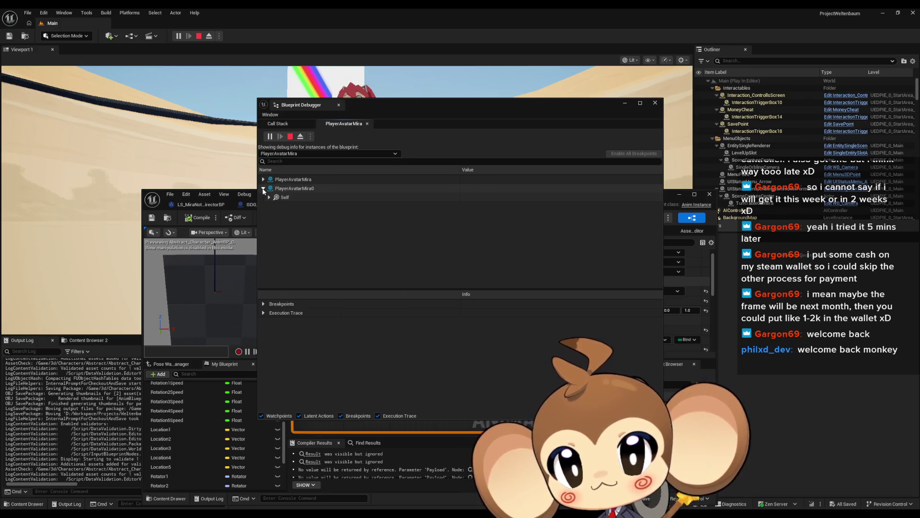
pyautogui.click(269, 197)
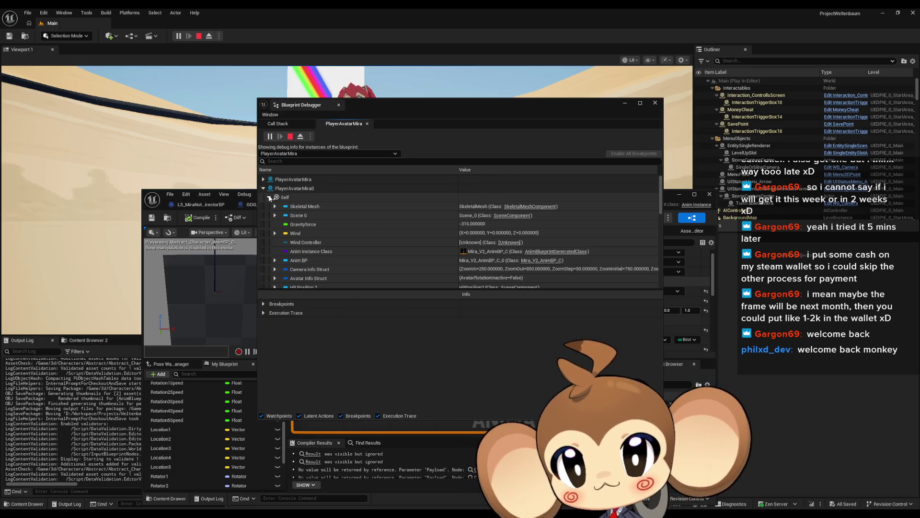
pyautogui.click(275, 261)
pyautogui.scroll(-5, 369, 238)
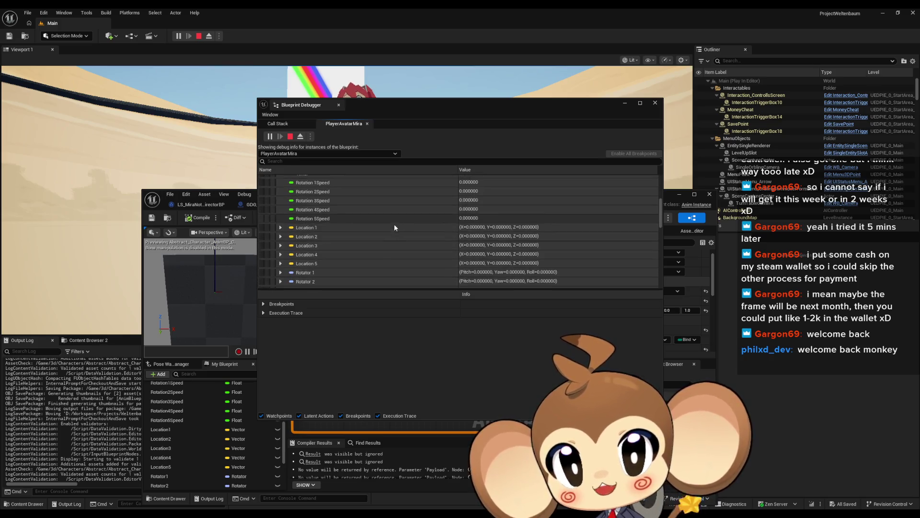
pyautogui.scroll(-3, 395, 226)
pyautogui.click(281, 278)
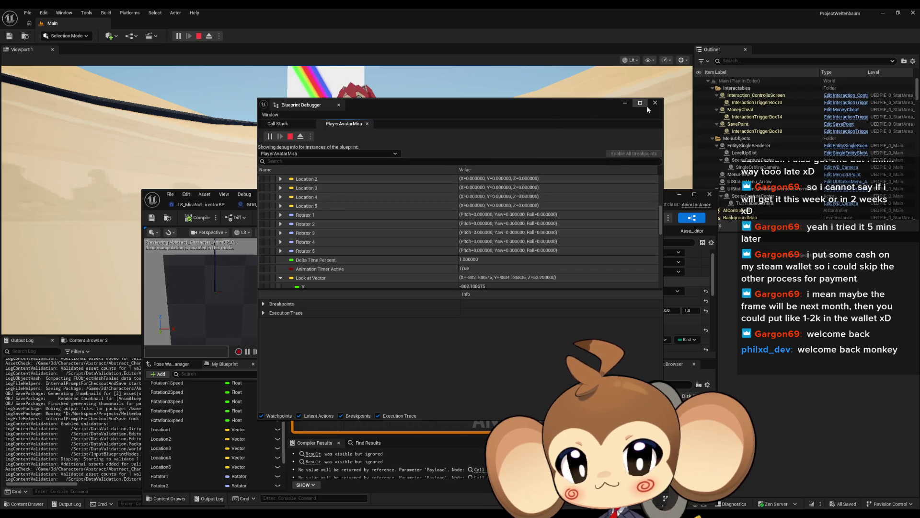
pyautogui.click(627, 104)
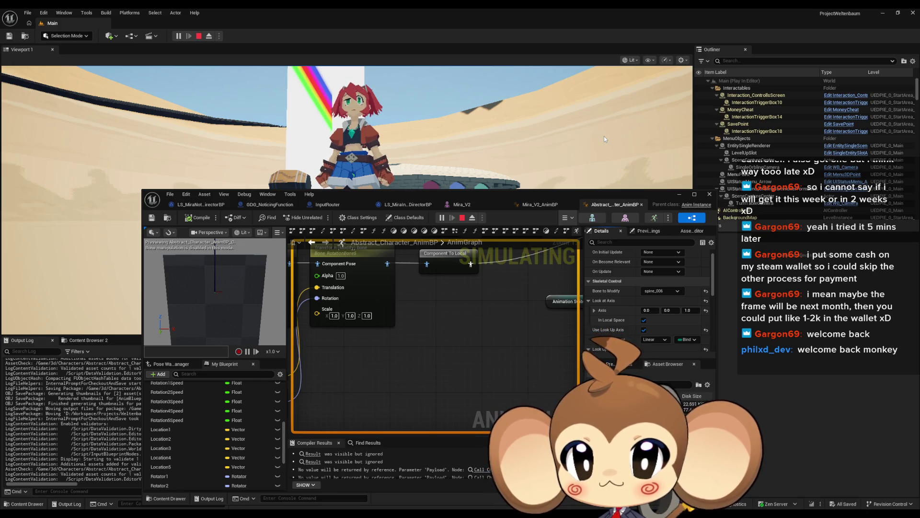
# Set Look Up Axis X to 1.0, compile, and move the editor window aside.
pyautogui.scroll(-2, 670, 293)
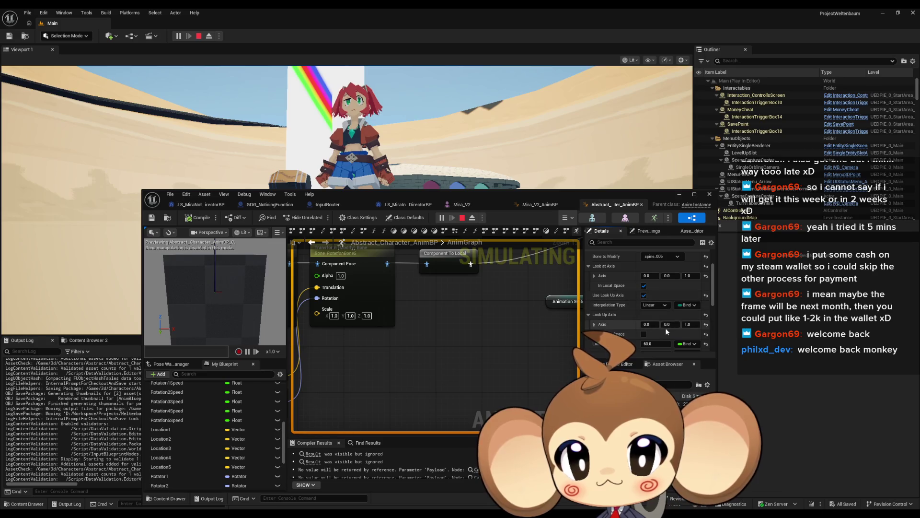
pyautogui.click(654, 324)
pyautogui.write('1')
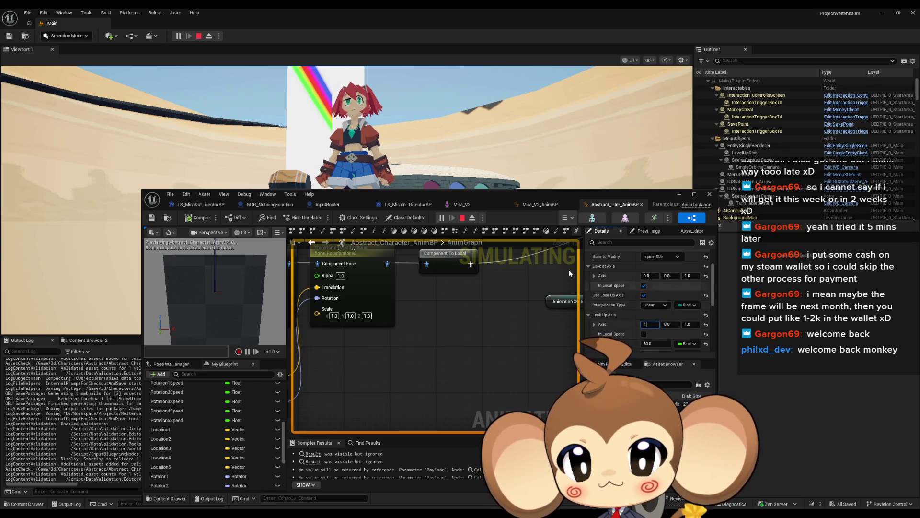
pyautogui.click(193, 220)
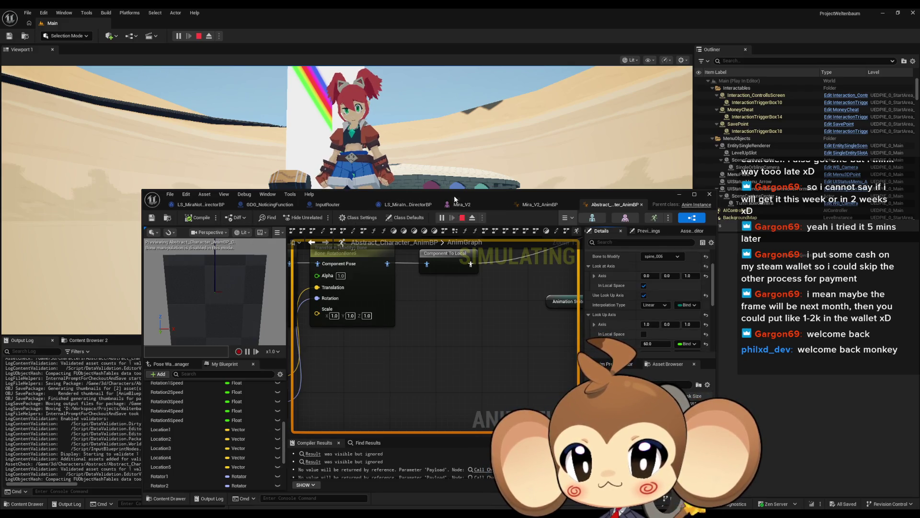
pyautogui.moveTo(455, 199); pyautogui.dragTo(381, 241)
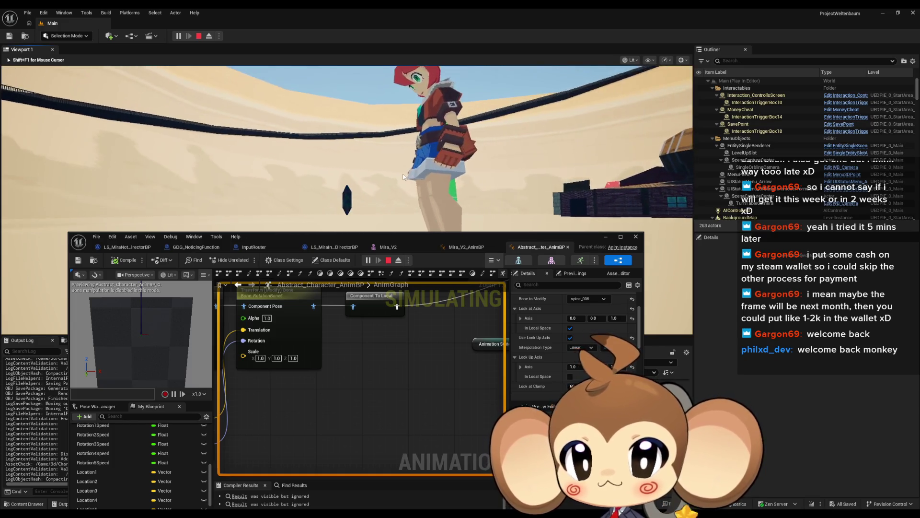
pyautogui.scroll(-5, 561, 321)
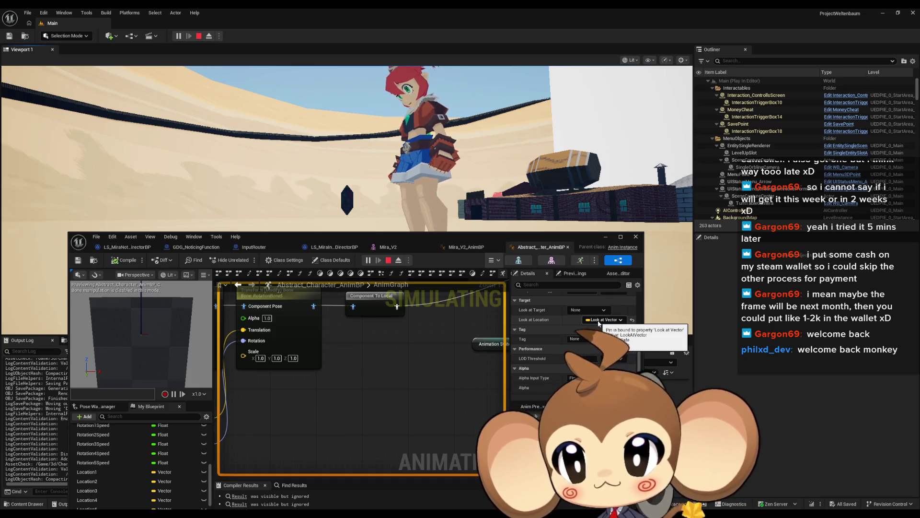
# Open the EventGraph and add a SET LookAtVector node.
pyautogui.scroll(-6, 459, 396)
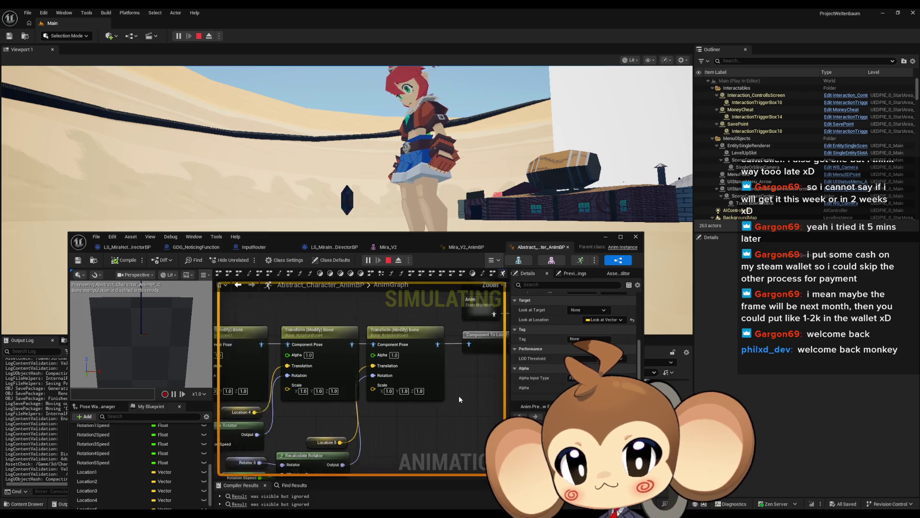
pyautogui.moveTo(456, 396); pyautogui.dragTo(509, 365)
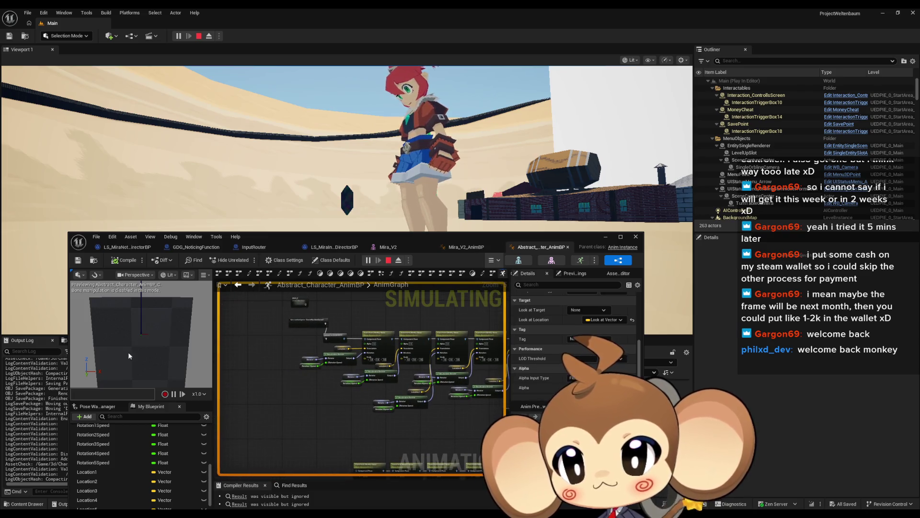
pyautogui.scroll(10, 122, 423)
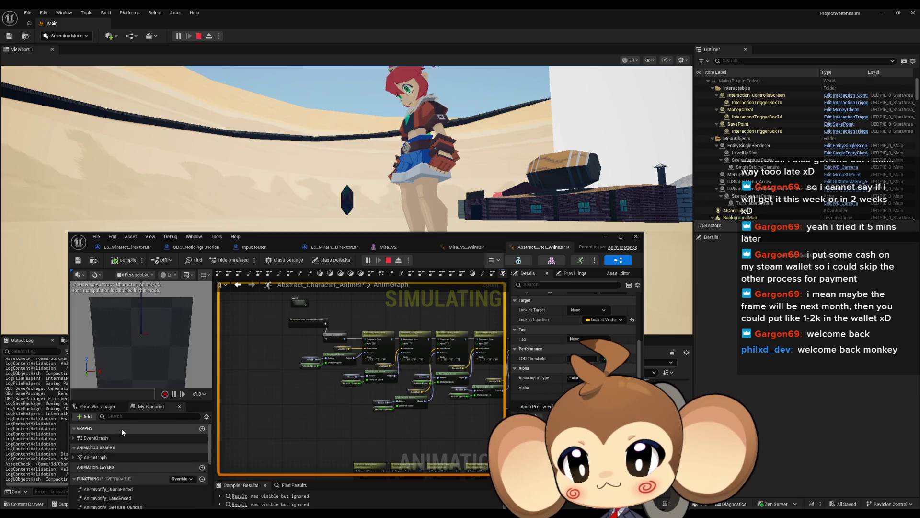
pyautogui.doubleClick(108, 438)
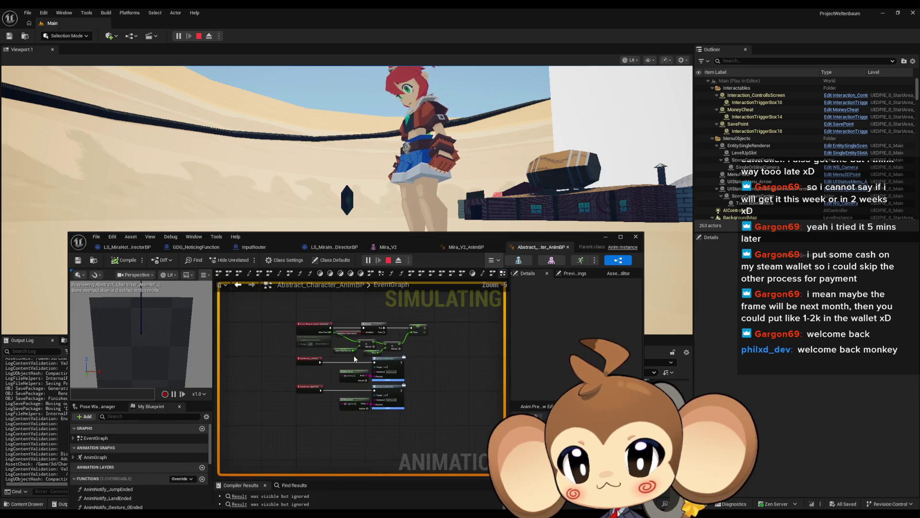
pyautogui.scroll(4, 419, 406)
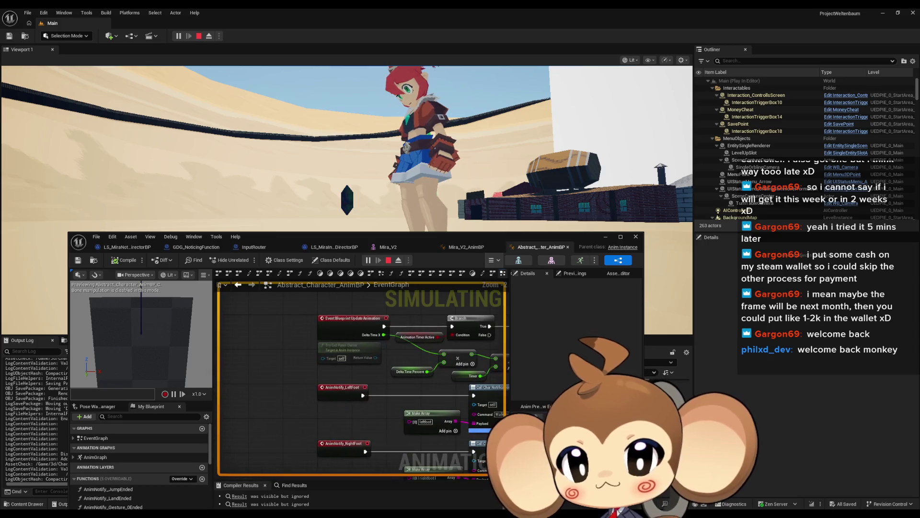
pyautogui.moveTo(432, 383); pyautogui.dragTo(216, 389)
pyautogui.scroll(-5, 160, 442)
pyautogui.scroll(-5, 160, 443)
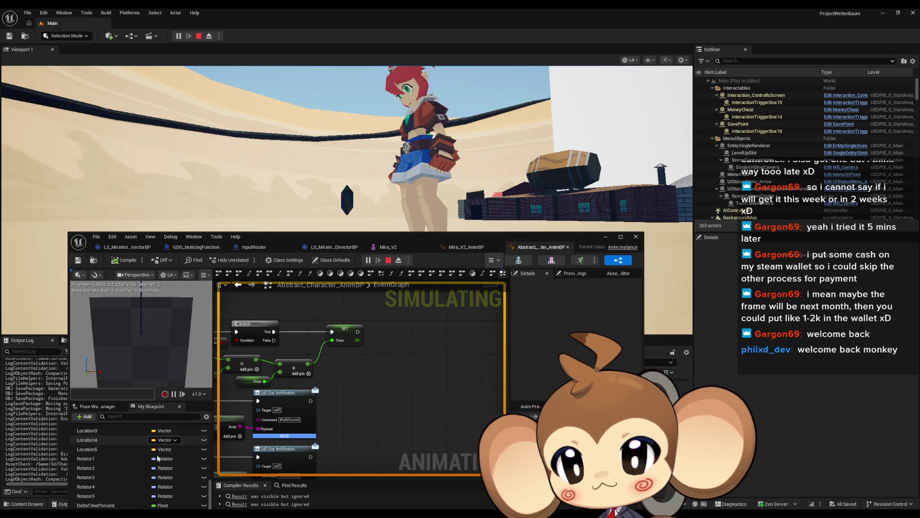
pyautogui.moveTo(91, 491); pyautogui.dragTo(459, 334)
# Feed Get Actor Location of Find First Actor Of Class (PlayerAvatarArtefact) into Look at Vector.
pyautogui.rightClick(372, 366)
pyautogui.write('find firs')
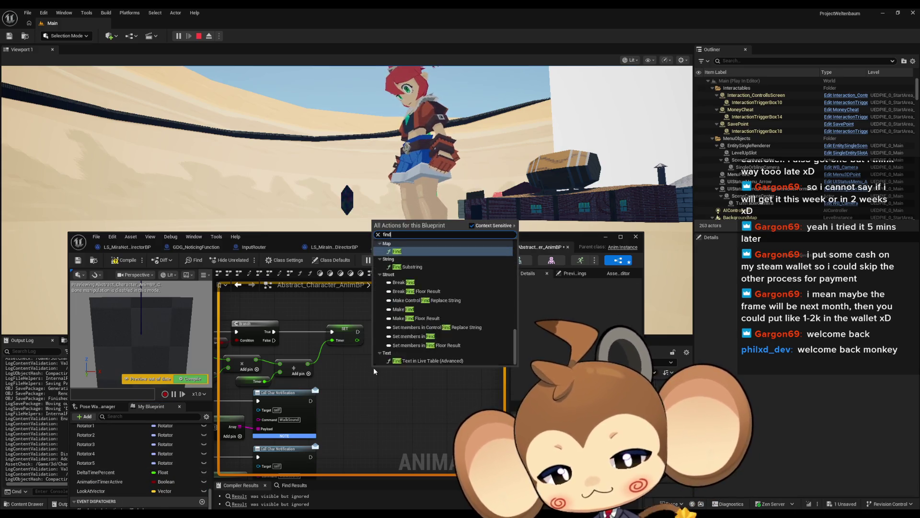
pyautogui.press('Return')
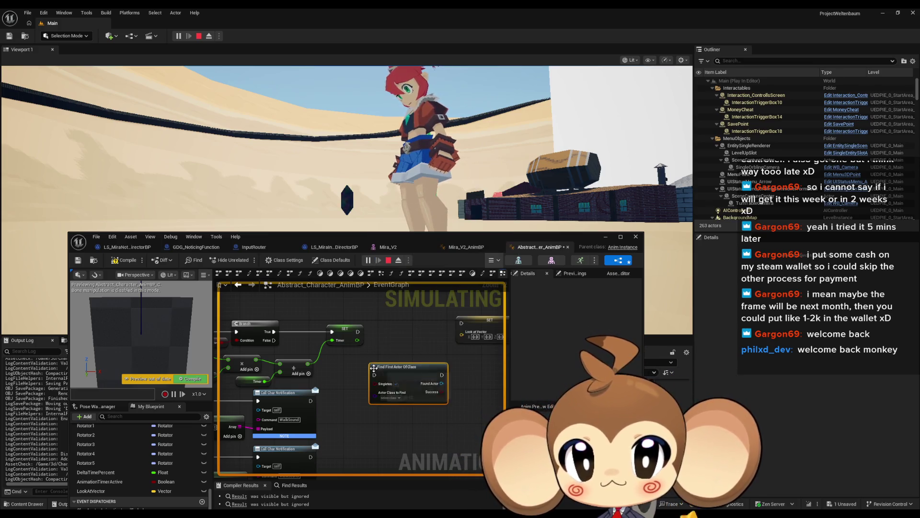
pyautogui.click(387, 400)
pyautogui.write('artef')
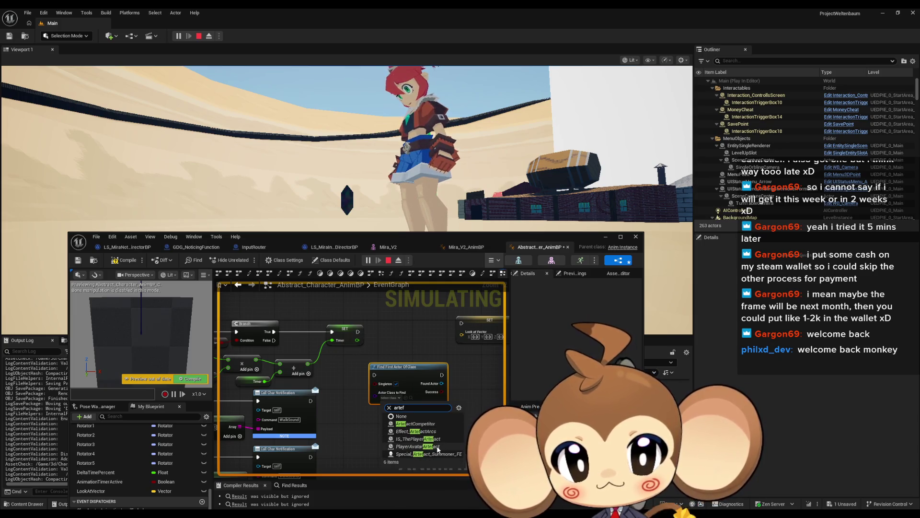
pyautogui.click(418, 446)
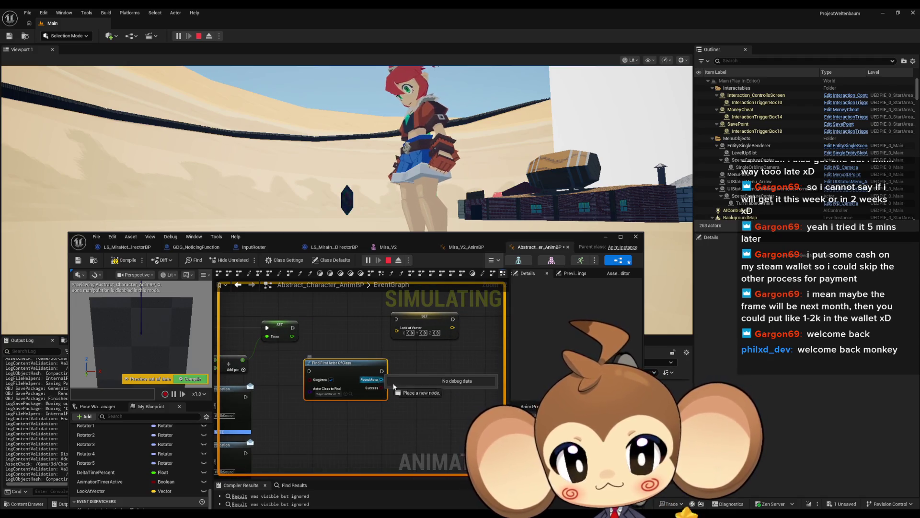
pyautogui.moveTo(379, 381); pyautogui.dragTo(410, 385)
pyautogui.write('location get')
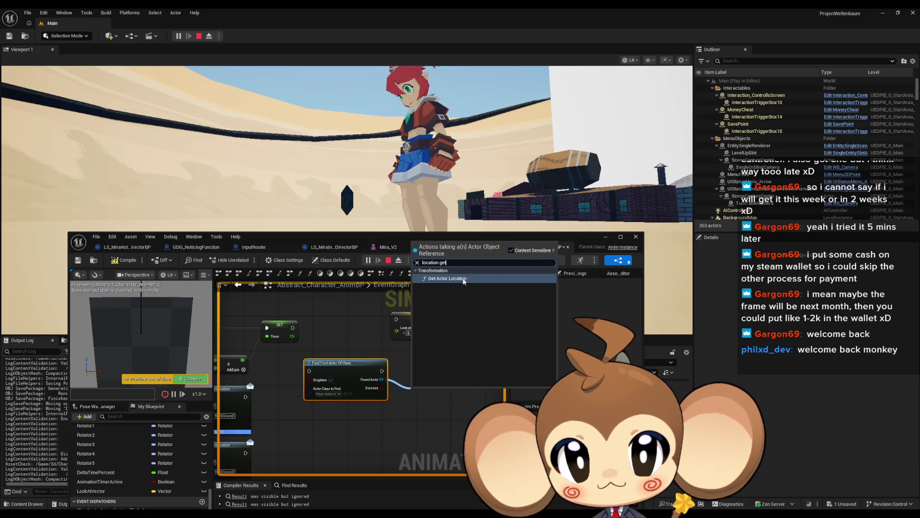
pyautogui.press('Return')
pyautogui.moveTo(457, 401)
pyautogui.mouseDown()
pyautogui.moveTo(394, 322)
pyautogui.moveTo(382, 371)
pyautogui.mouseUp()
# Wire the lookup after the timer, compile and save, and restart the play session.
pyautogui.moveTo(305, 372); pyautogui.dragTo(293, 328)
pyautogui.hotkey('ctrl', 's')
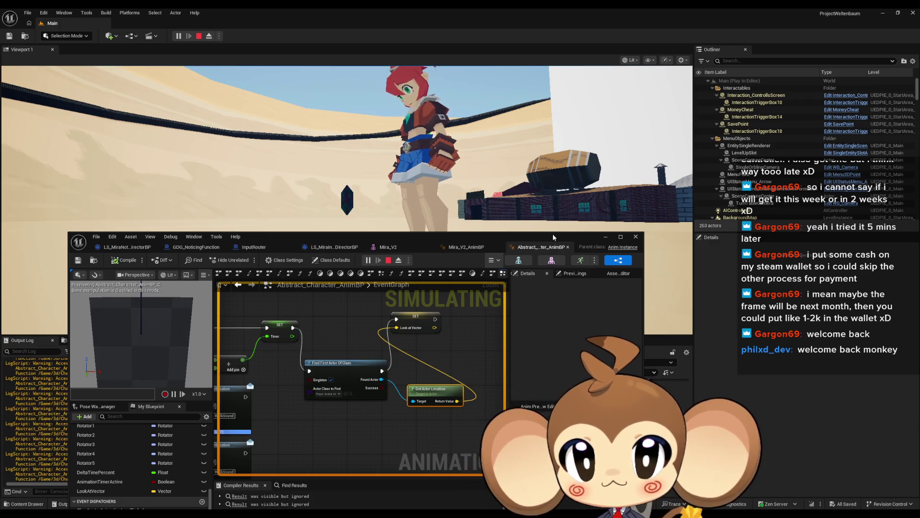
pyautogui.click(198, 37)
pyautogui.click(188, 32)
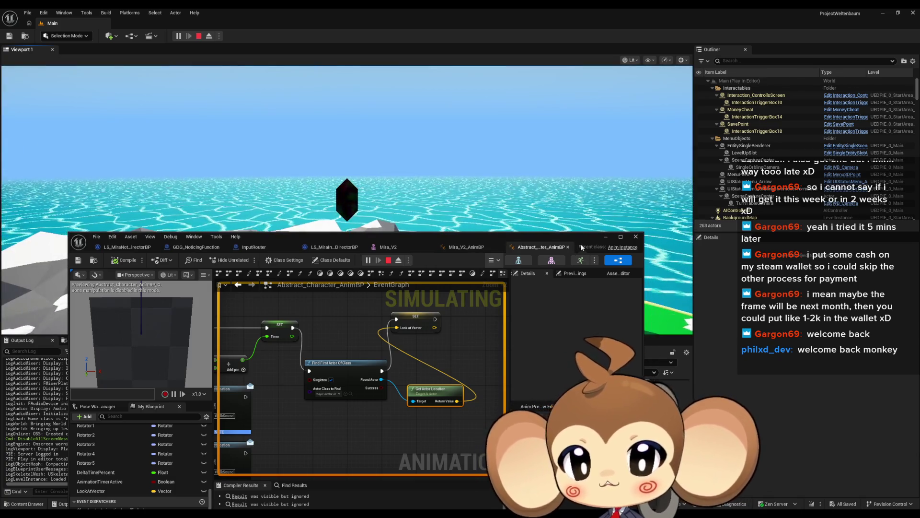
pyautogui.click(605, 236)
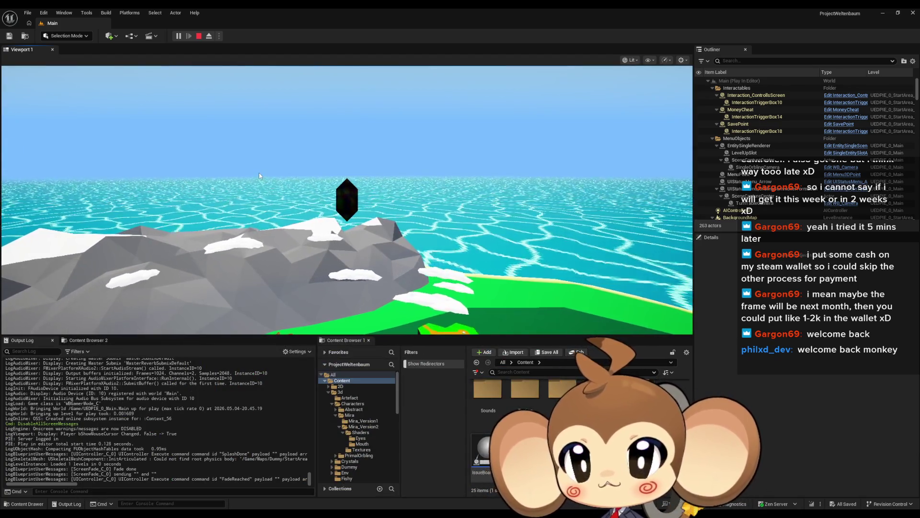
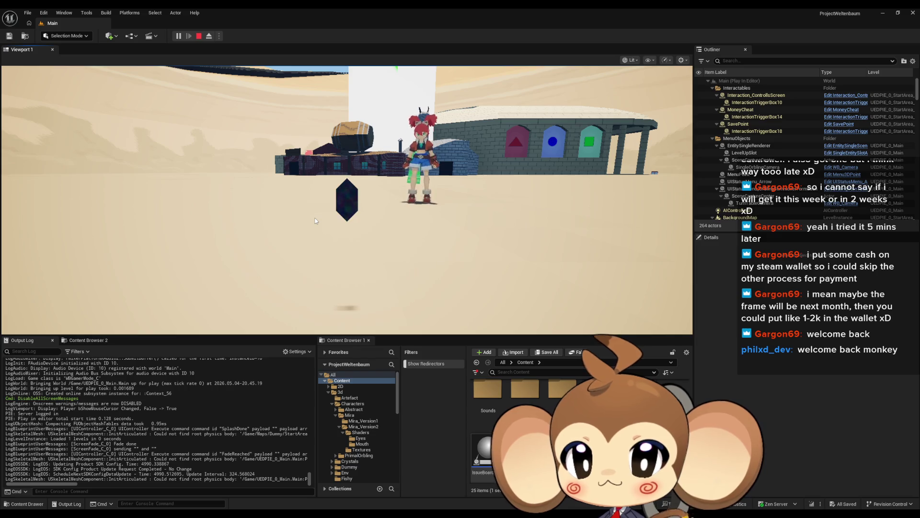
# Eject from the running Play-In-Editor session so the level can be edited.
pyautogui.click(307, 244)
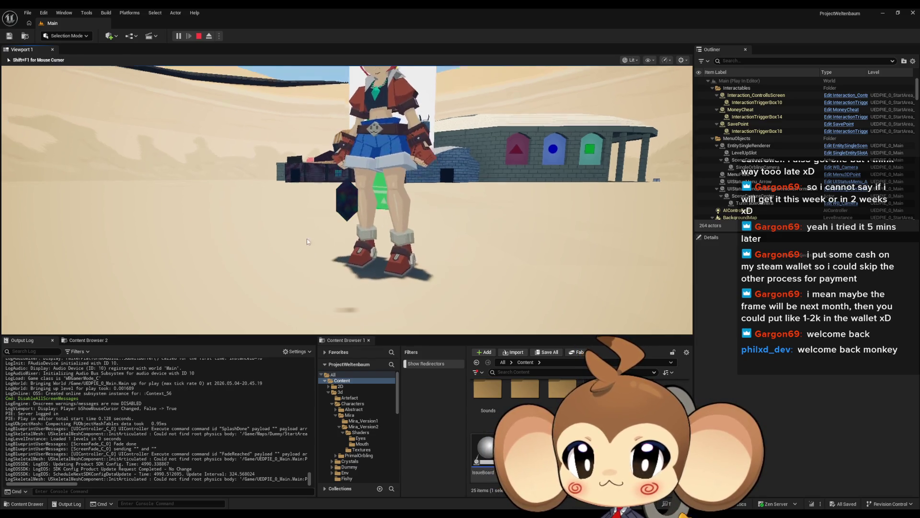
pyautogui.press('F11')
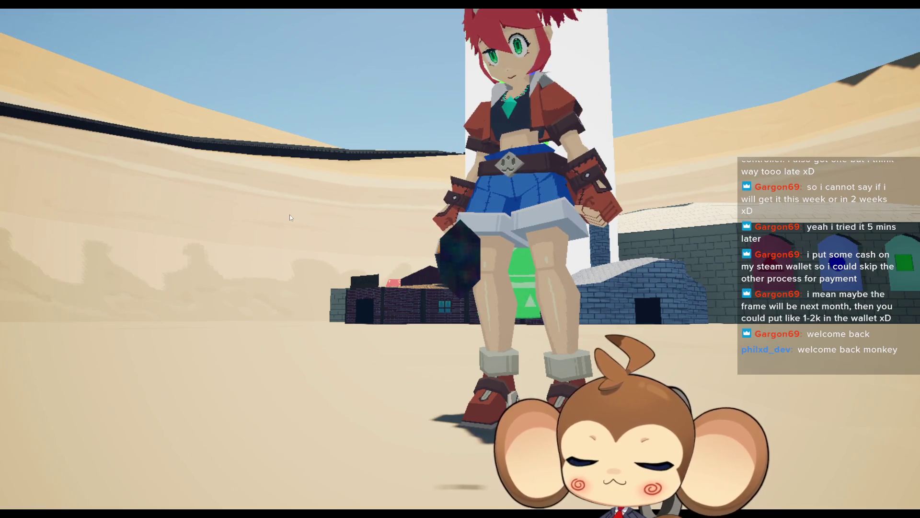
pyautogui.press('F11')
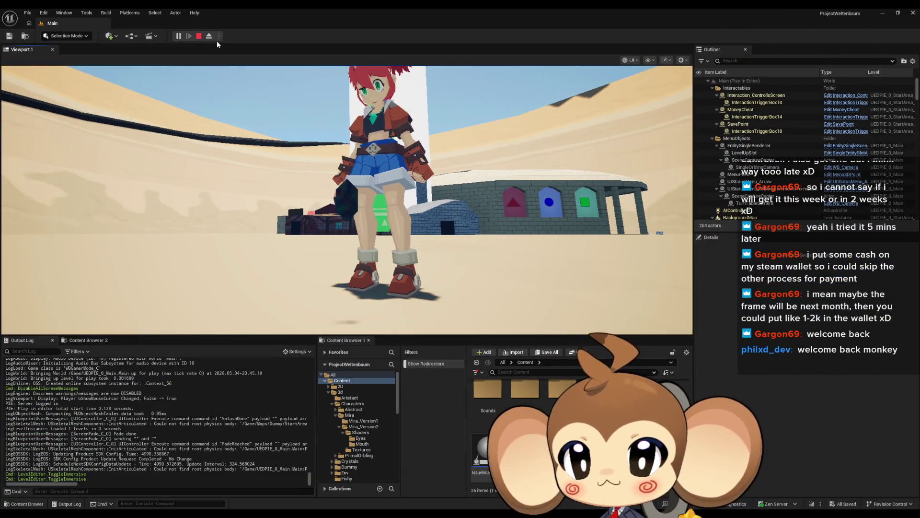
pyautogui.press('F8')
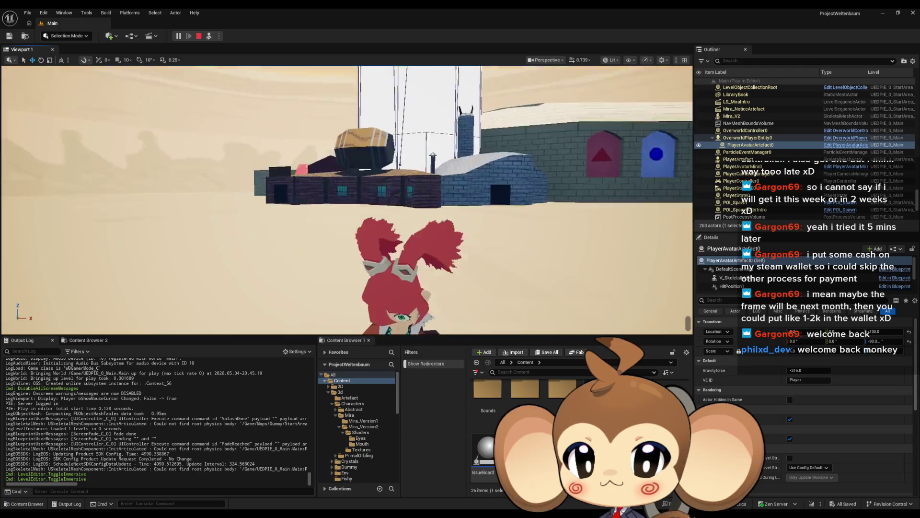
# Move the artefact left along X to the character's side and return to the game camera.
pyautogui.scroll(-5, 397, 227)
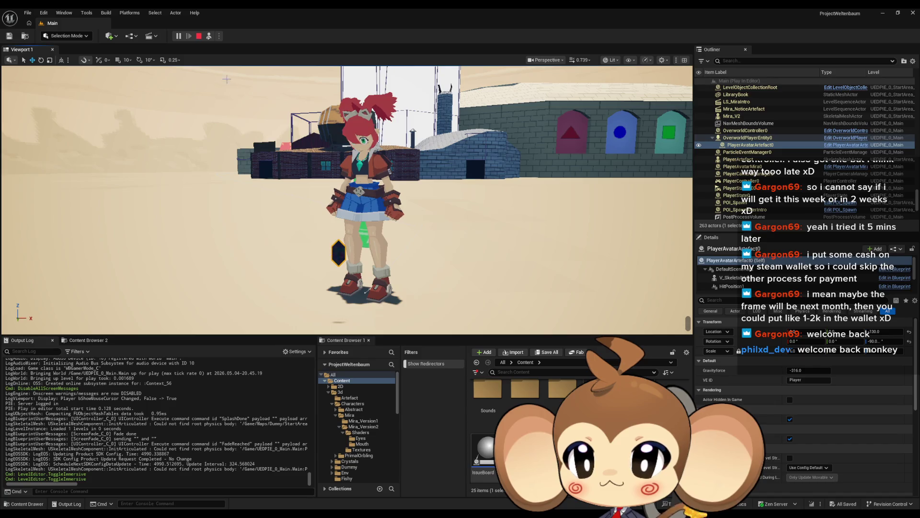
pyautogui.scroll(2, 224, 72)
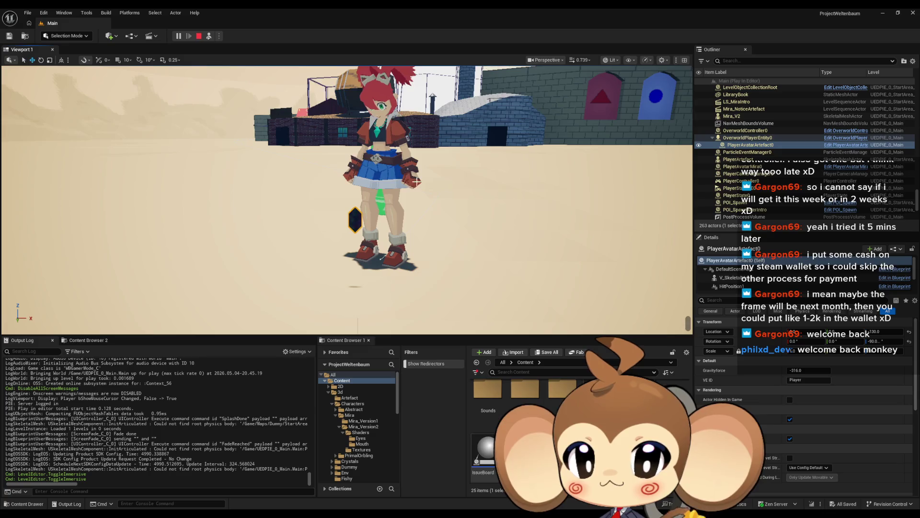
pyautogui.scroll(-3, 393, 177)
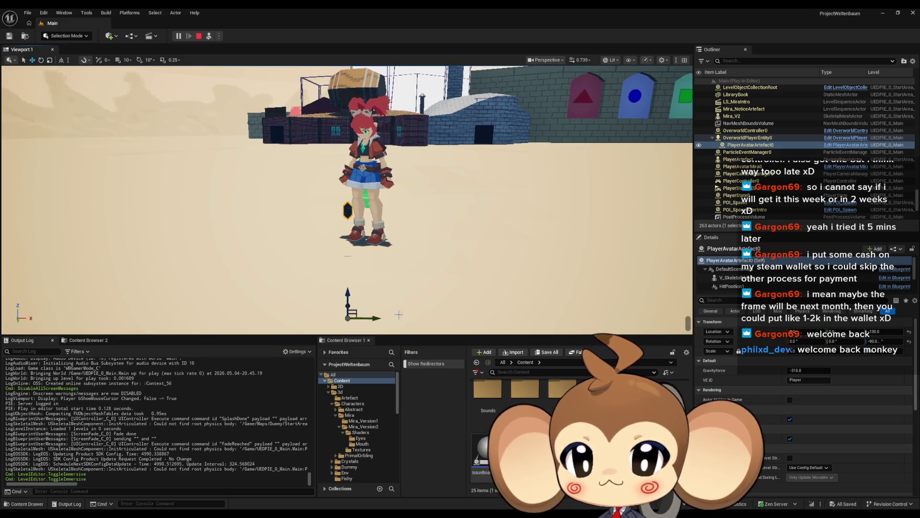
pyautogui.moveTo(378, 317)
pyautogui.mouseDown()
pyautogui.moveTo(343, 316)
pyautogui.moveTo(311, 261)
pyautogui.moveTo(309, 212)
pyautogui.mouseUp()
pyautogui.press('F8')
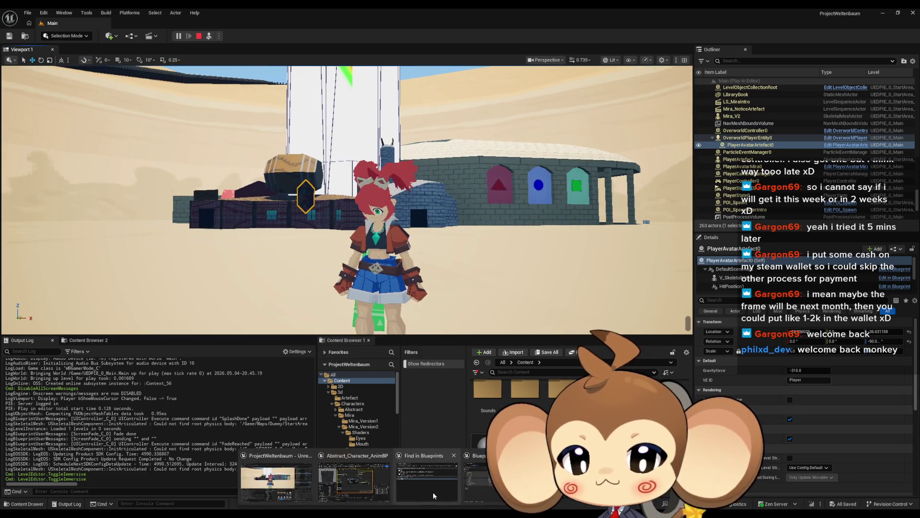
# Bring Abstract_Character_AnimBP forward and open its AnimGraph showing the Look At node.
pyautogui.moveTo(378, 491)
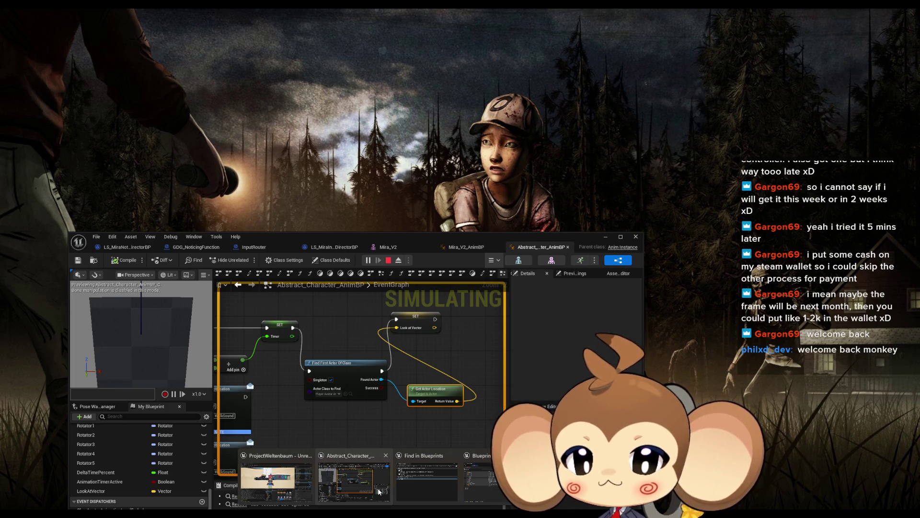
pyautogui.click(378, 491)
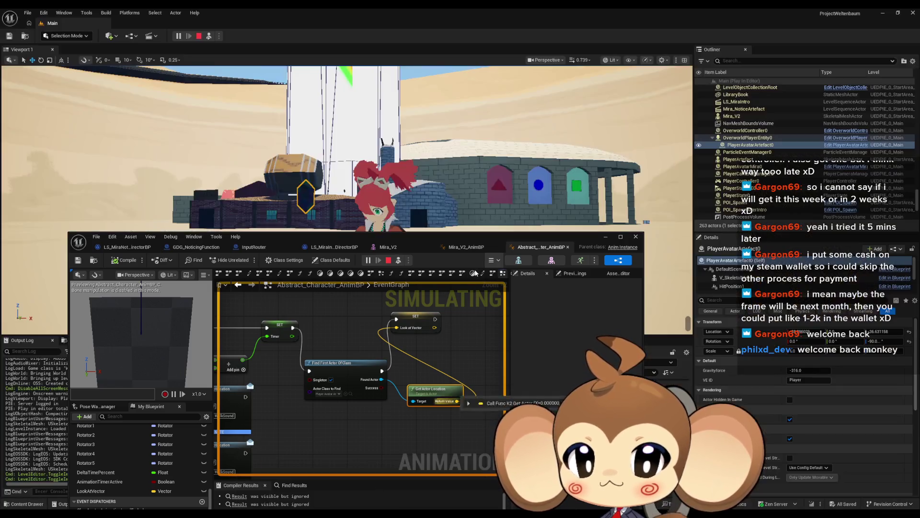
pyautogui.click(466, 248)
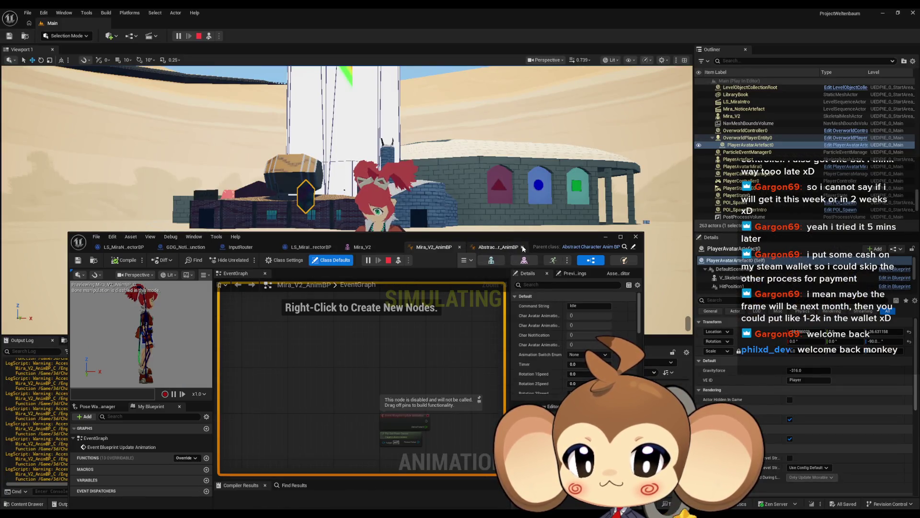
pyautogui.click(537, 247)
pyautogui.scroll(-1, 385, 380)
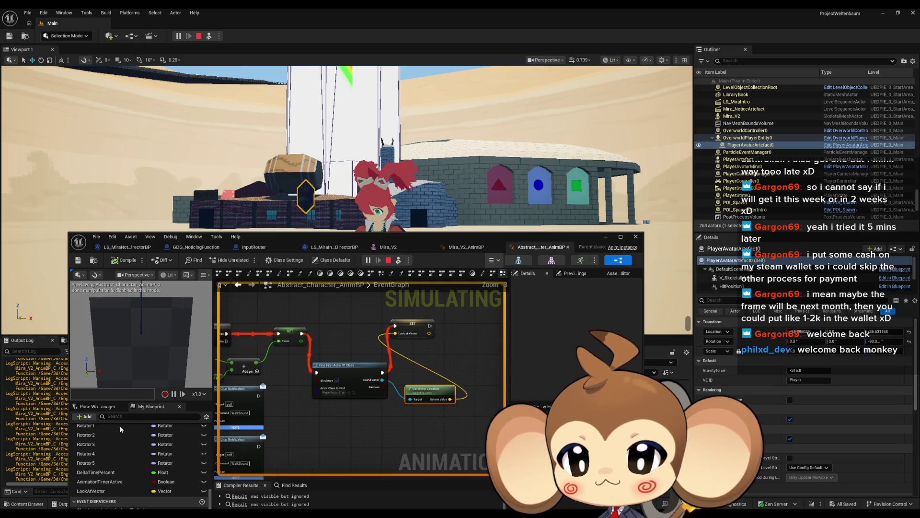
pyautogui.scroll(5, 114, 461)
pyautogui.scroll(3, 132, 467)
pyautogui.doubleClick(95, 457)
pyautogui.scroll(8, 407, 409)
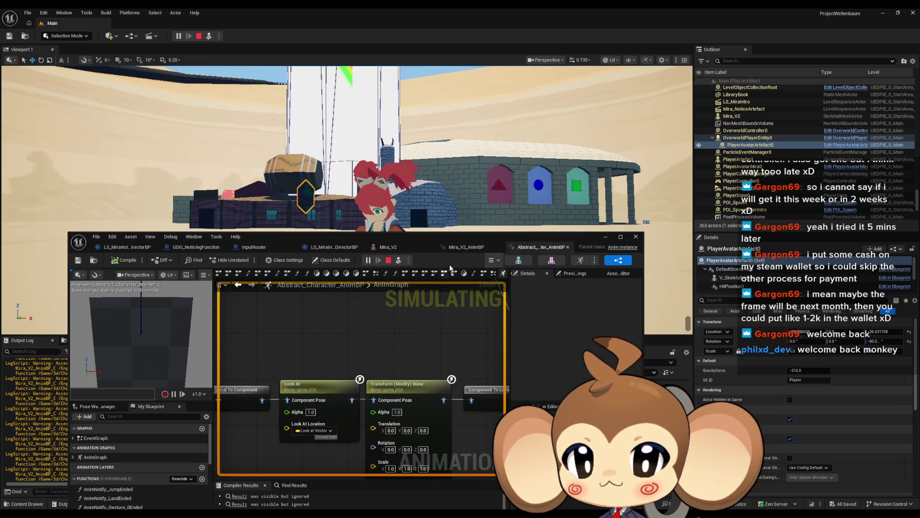
pyautogui.moveTo(536, 238); pyautogui.dragTo(492, 395)
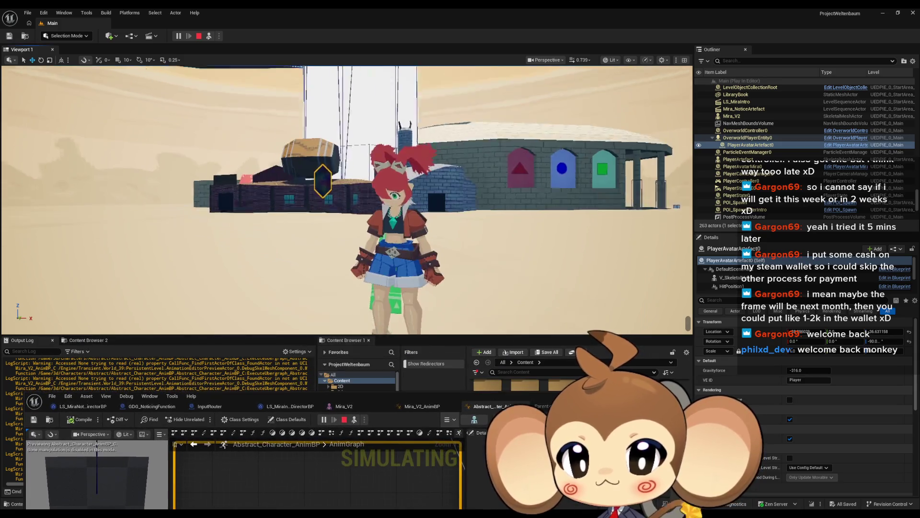
# Raise the artefact higher along Z and frame it in the level view.
pyautogui.moveTo(365, 272); pyautogui.dragTo(367, 177)
pyautogui.press('f')
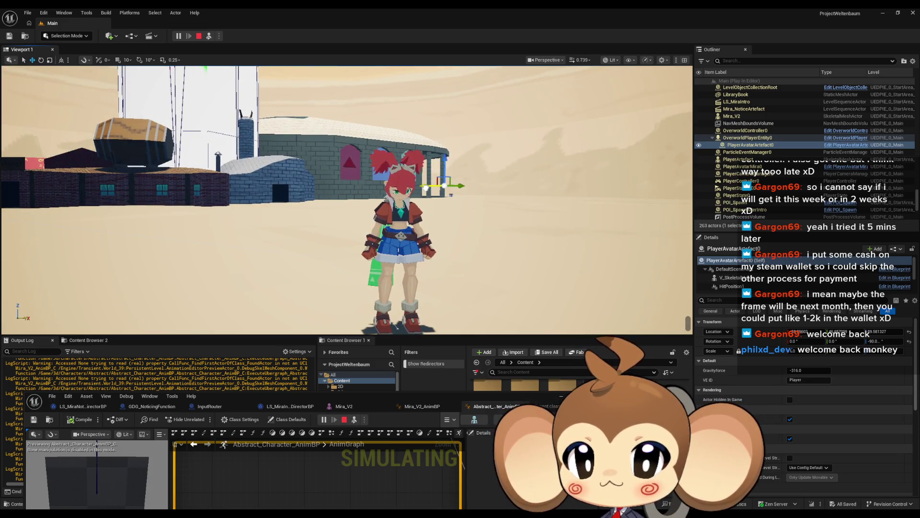
pyautogui.scroll(-3, 374, 278)
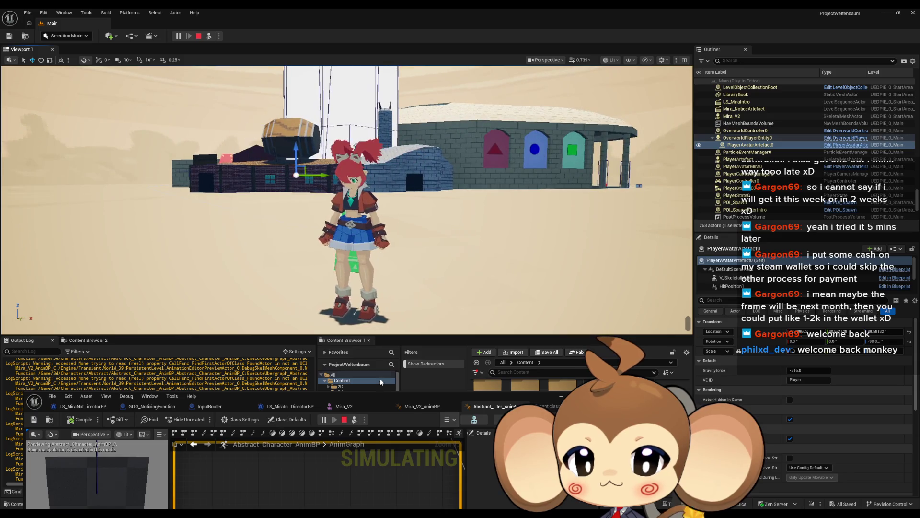
pyautogui.moveTo(384, 396); pyautogui.dragTo(385, 218)
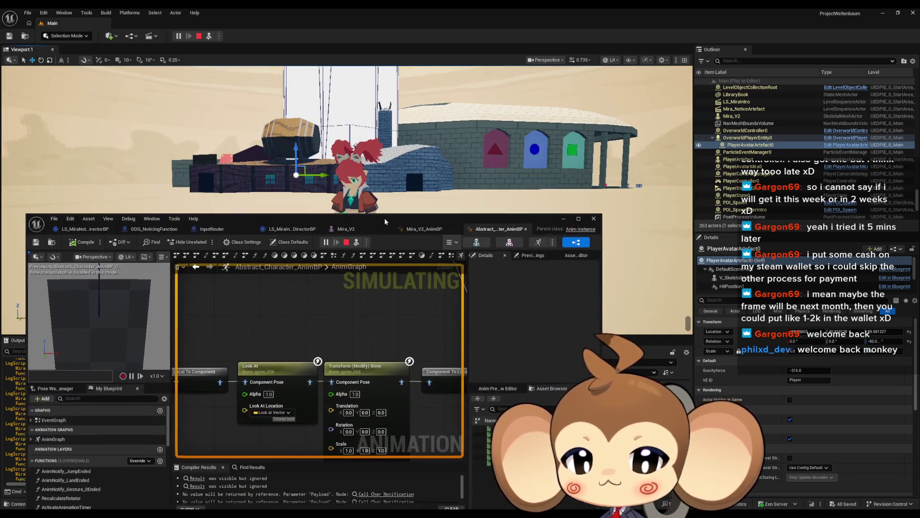
# Set the Look At node's Look Up Axis X to 0.0, compile and save, and move the artefact right.
pyautogui.click(269, 343)
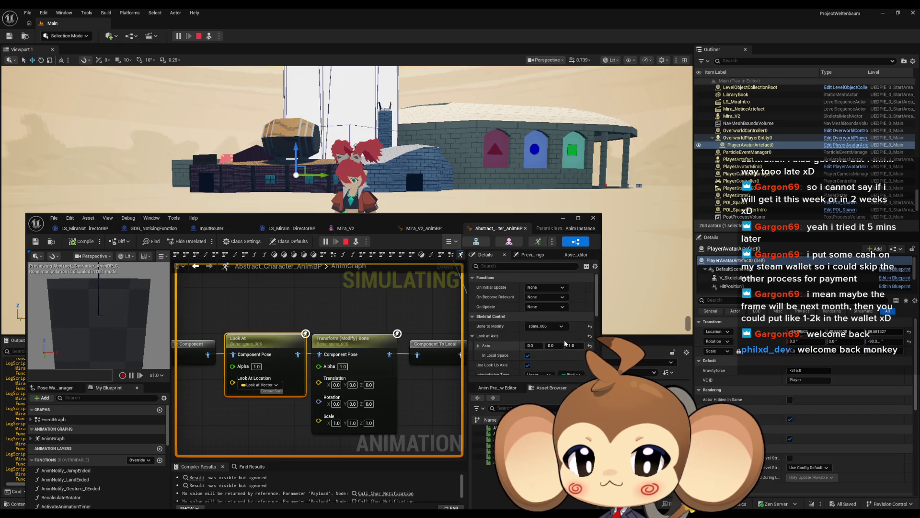
pyautogui.scroll(-1, 573, 346)
pyautogui.click(532, 325)
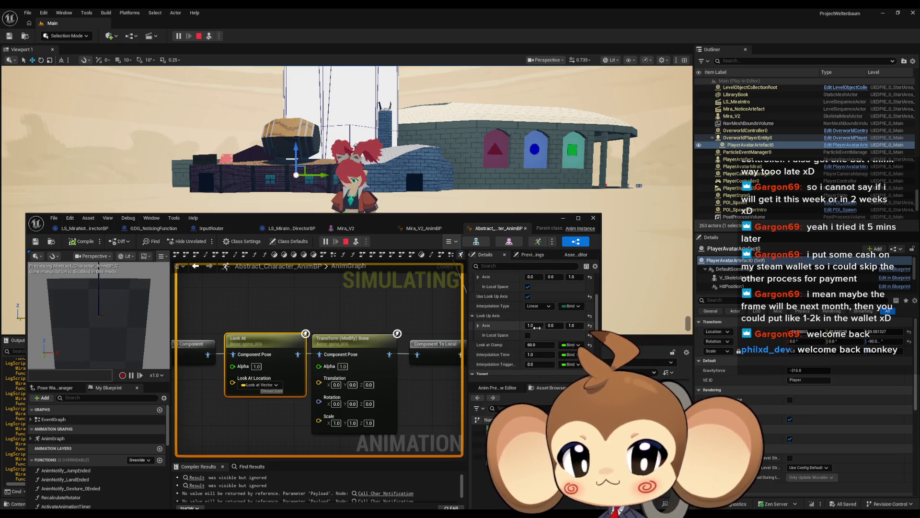
pyautogui.write('0')
pyautogui.press('Return')
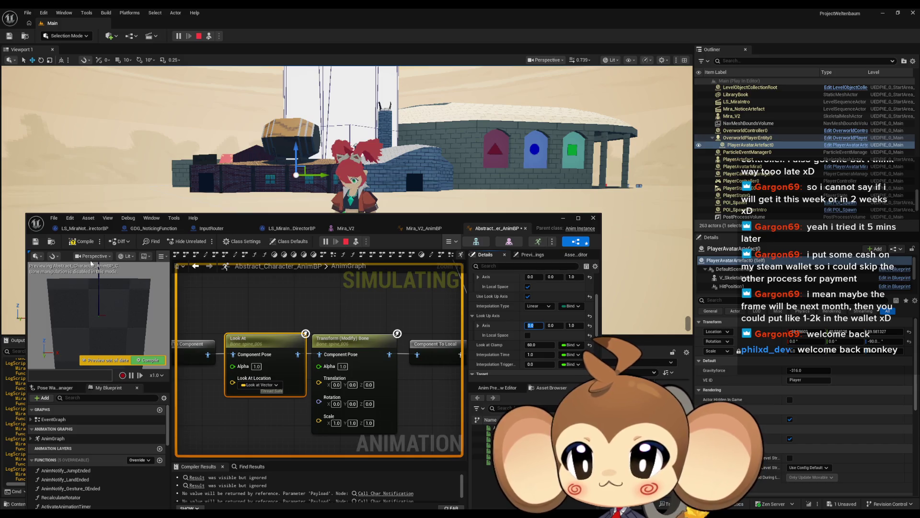
pyautogui.hotkey('ctrl', 's')
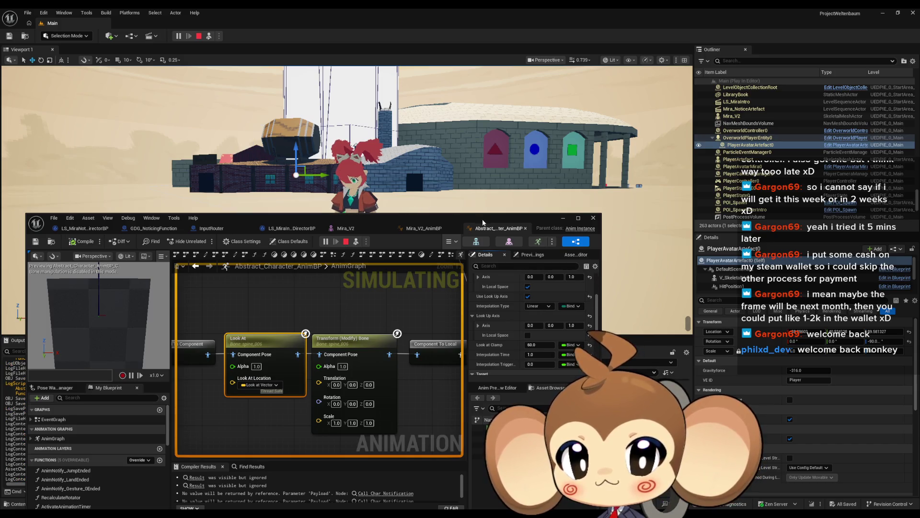
pyautogui.moveTo(405, 217); pyautogui.dragTo(407, 271)
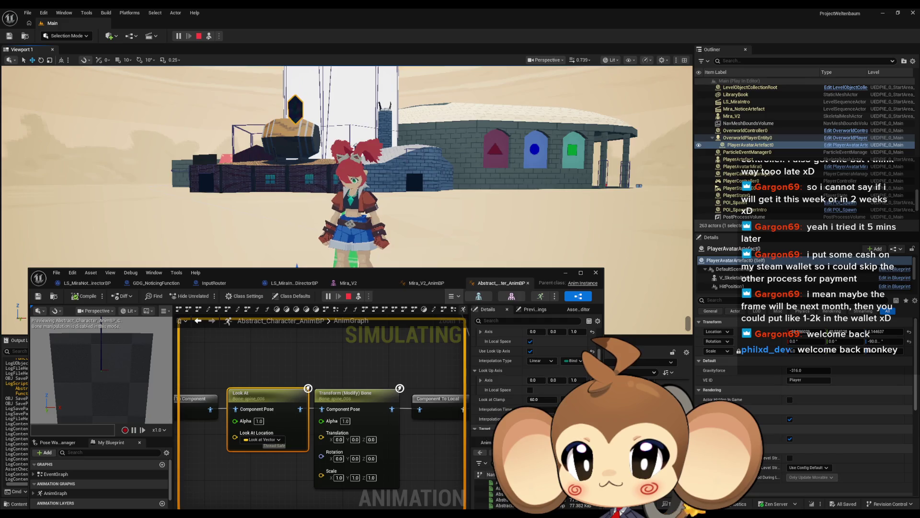
pyautogui.moveTo(352, 221)
pyautogui.mouseDown()
pyautogui.moveTo(422, 214)
pyautogui.moveTo(407, 216)
pyautogui.moveTo(407, 72)
pyautogui.mouseUp()
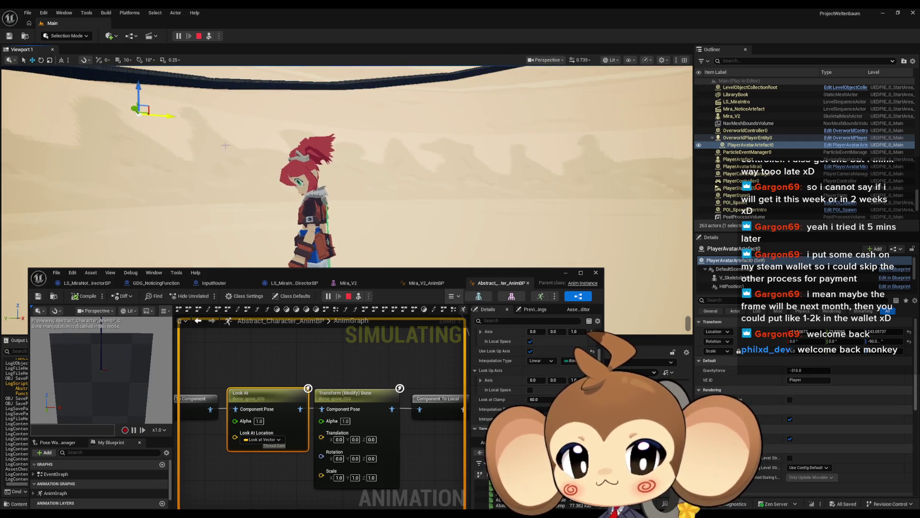
# Set Look Up Axis X and Y to 1.0, enable In Local Space, and lower the artefact.
pyautogui.write('1')
pyautogui.press('Return')
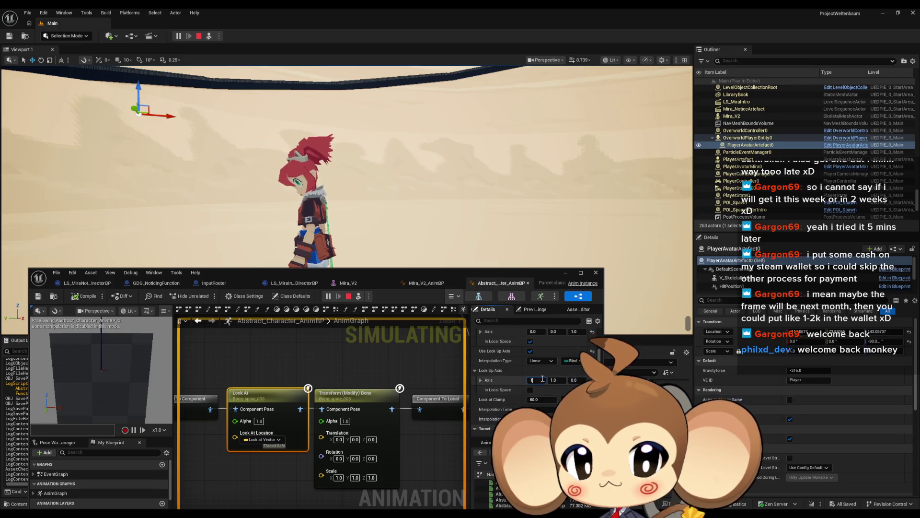
pyautogui.write('1')
pyautogui.click(558, 381)
pyautogui.click(103, 296)
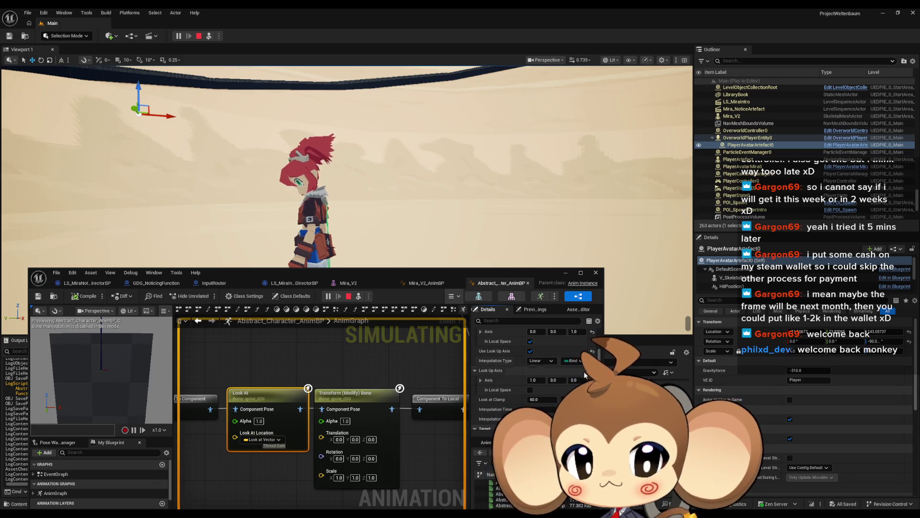
pyautogui.click(530, 390)
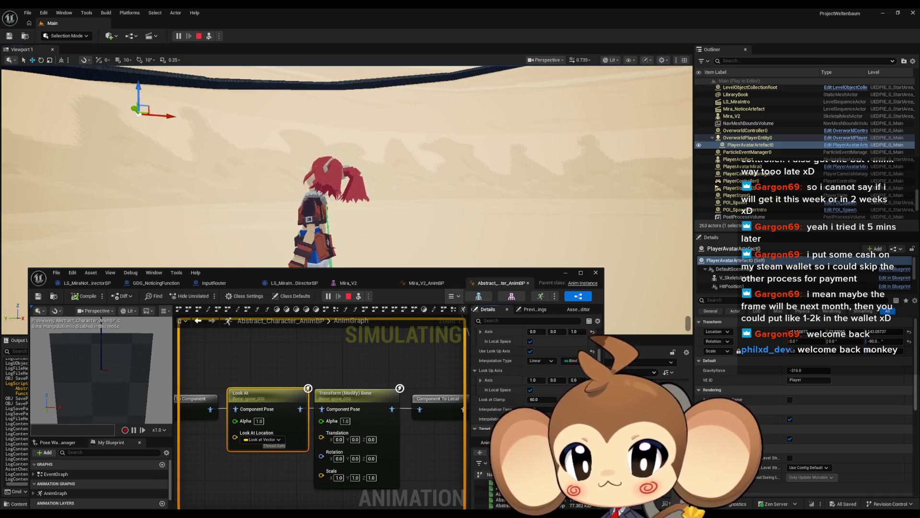
pyautogui.moveTo(307, 89)
pyautogui.mouseDown()
pyautogui.moveTo(319, 189)
pyautogui.moveTo(324, 150)
pyautogui.mouseUp()
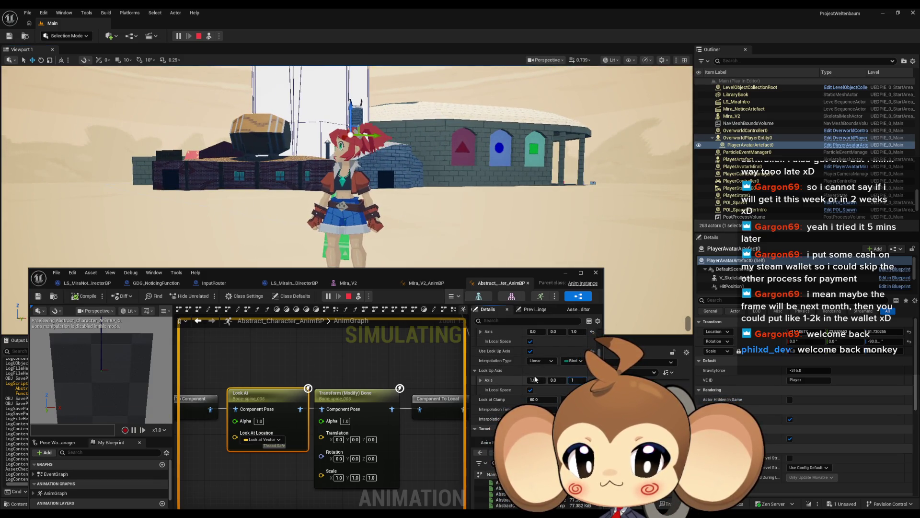
# Confirm Look Up Axis Z and X at 1.0 and compile the animation blueprint.
pyautogui.press('Return')
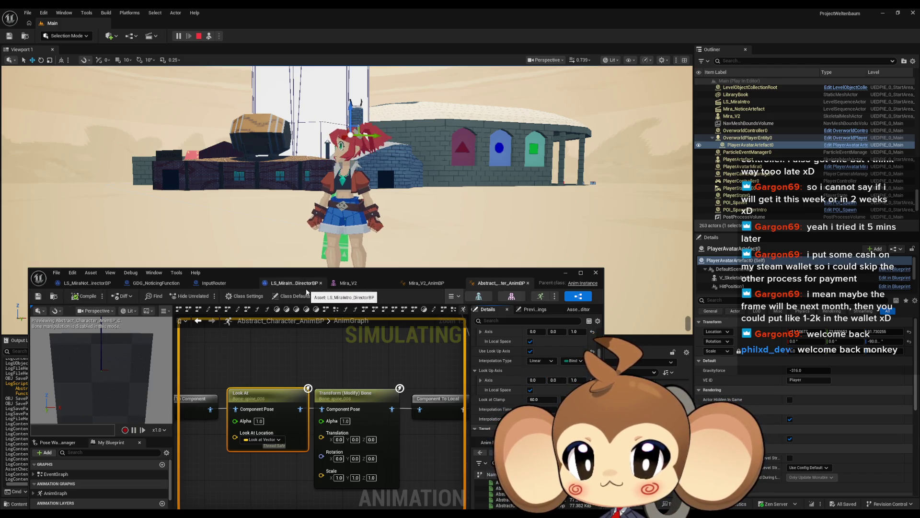
pyautogui.click(575, 380)
pyautogui.write('1')
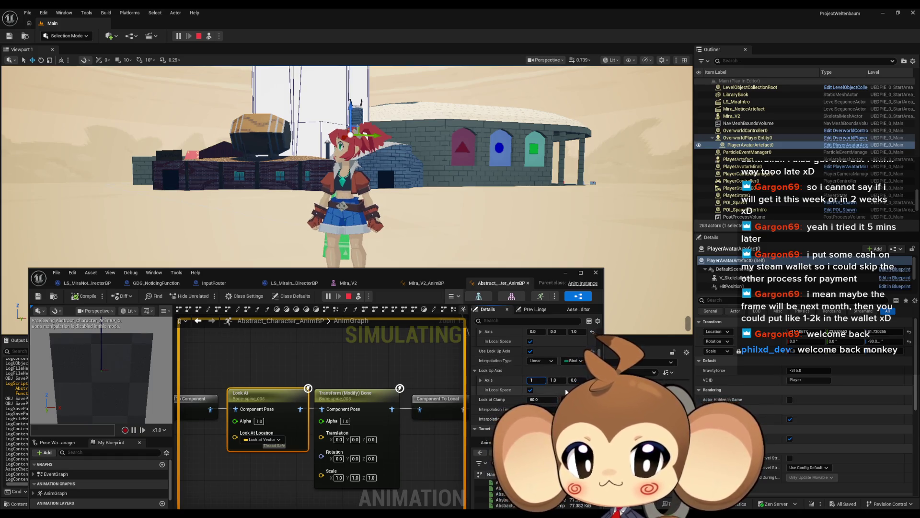
pyautogui.press('Return')
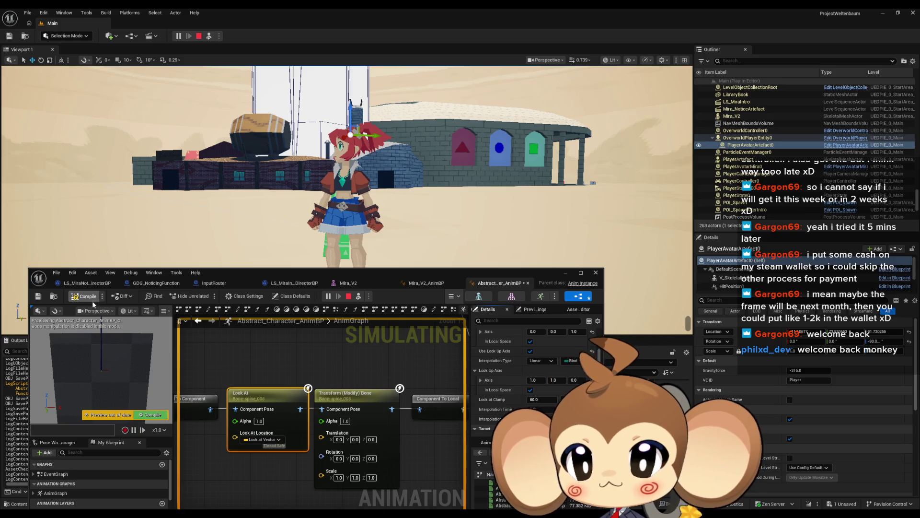
pyautogui.click(93, 302)
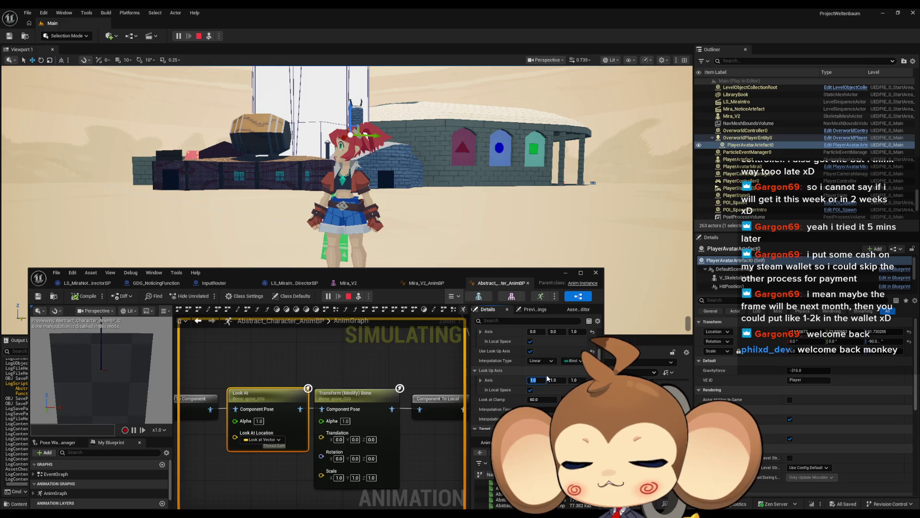
# Try Look Up Axis X at -1.0 with Y and Z at 0.0, then recompile.
pyautogui.write('-')
pyautogui.press('Return')
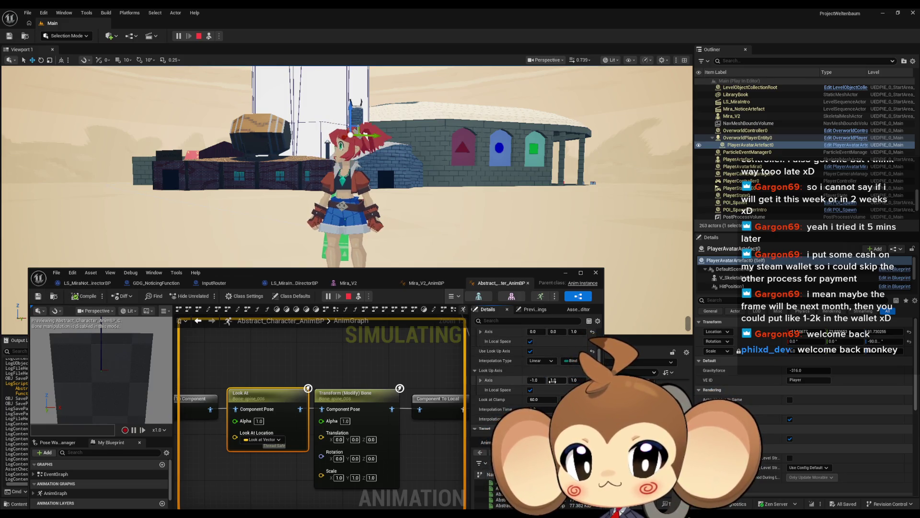
pyautogui.click(581, 380)
pyautogui.write('0')
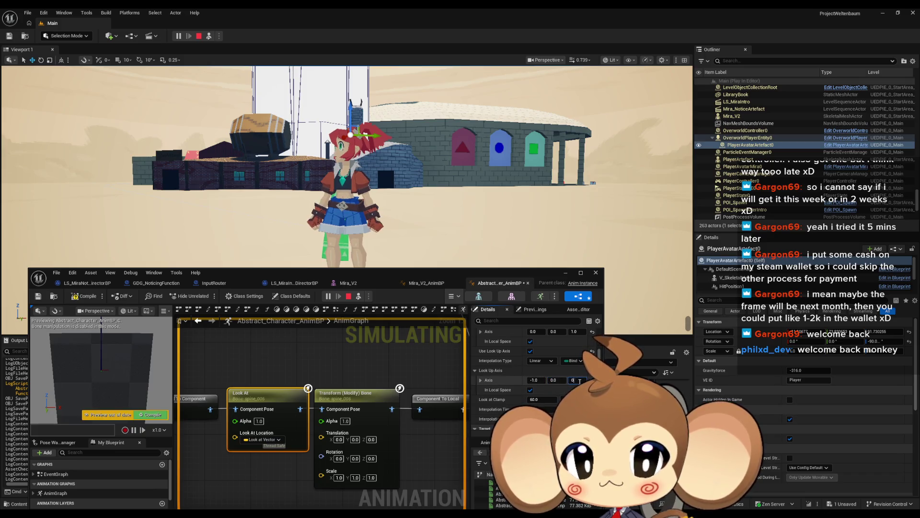
pyautogui.press('Return')
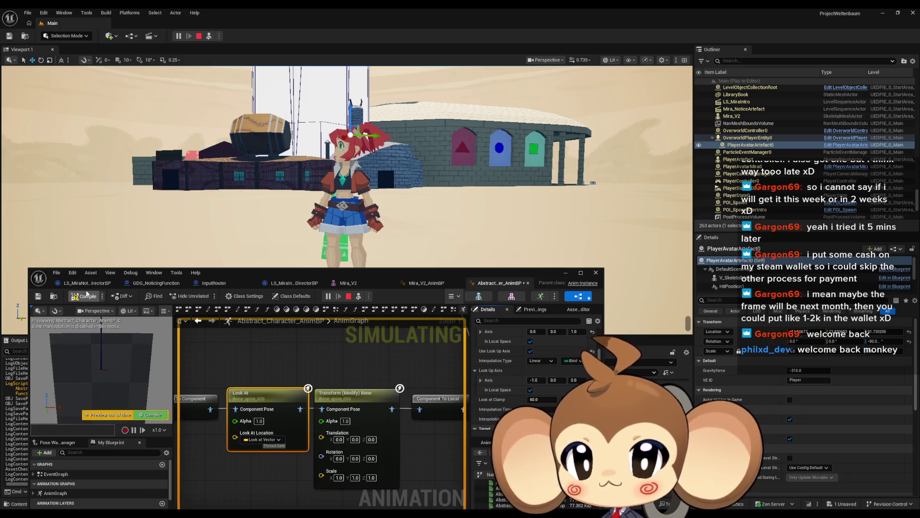
pyautogui.click(88, 296)
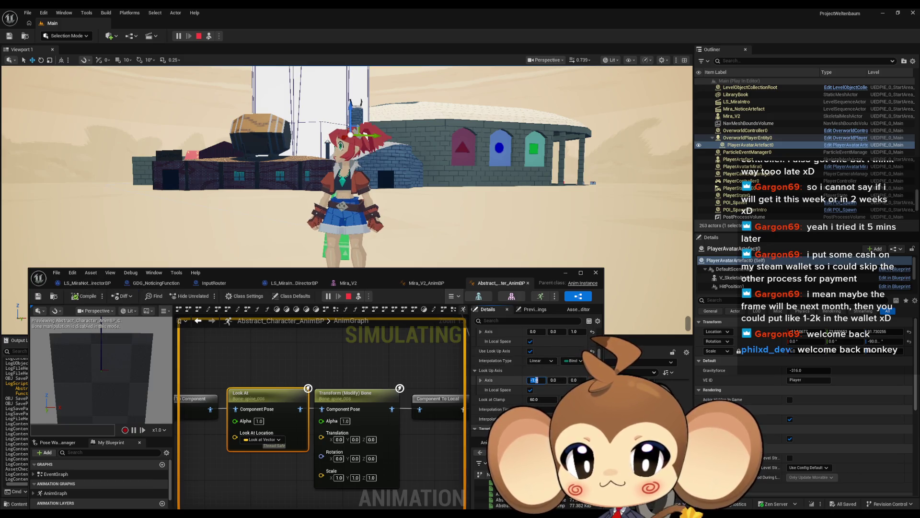
# Reset Look Up Axis X to 0.0 and Z to 1.0, recompiling after each change.
pyautogui.write('0')
pyautogui.press('Return')
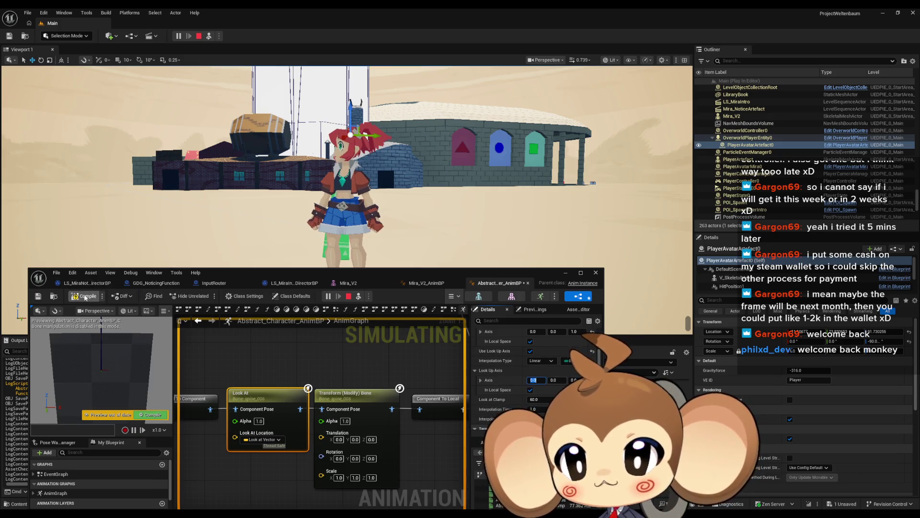
pyautogui.click(81, 297)
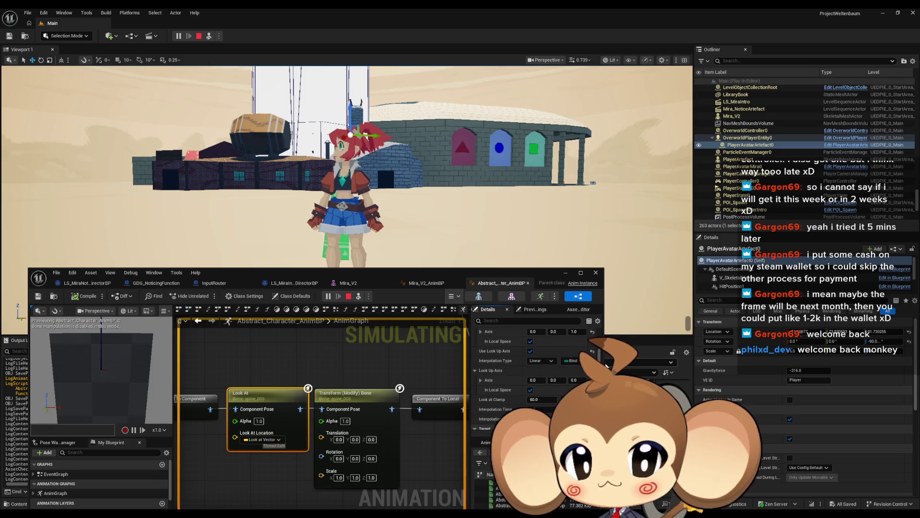
pyautogui.scroll(1, 545, 388)
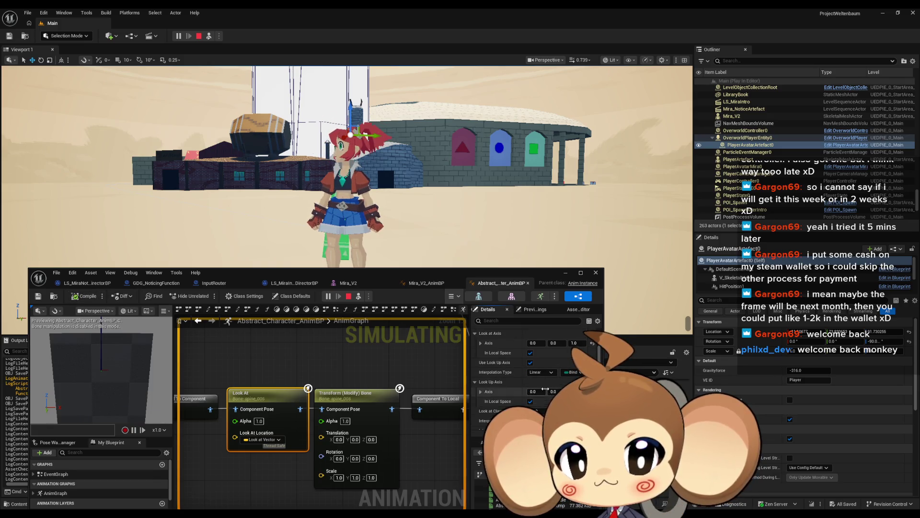
pyautogui.scroll(1, 518, 360)
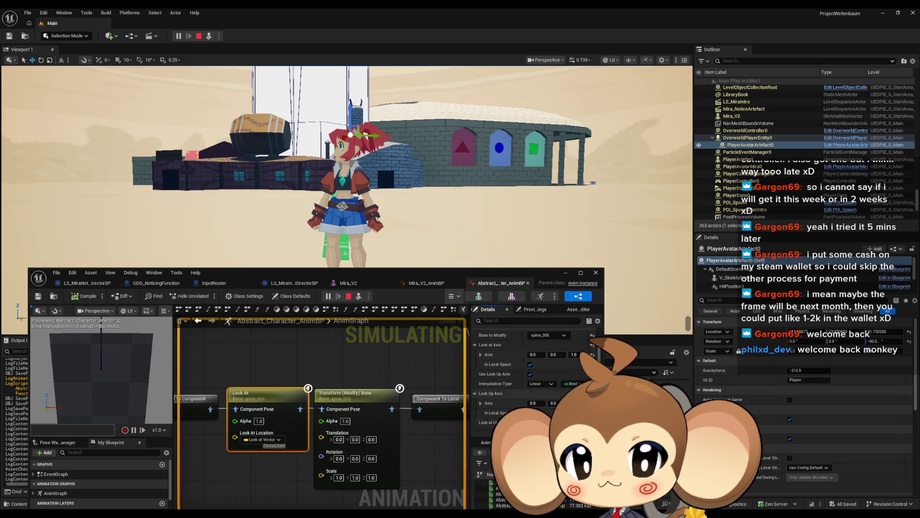
pyautogui.press('Return')
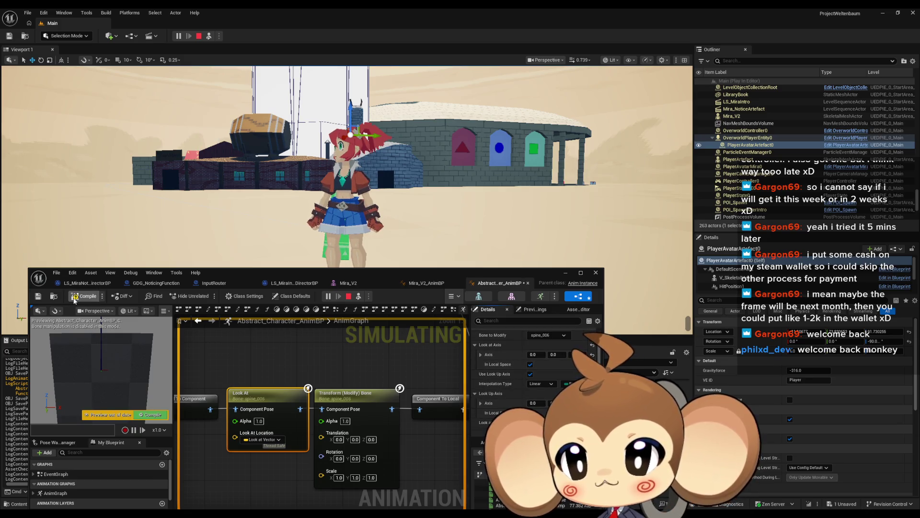
pyautogui.click(74, 297)
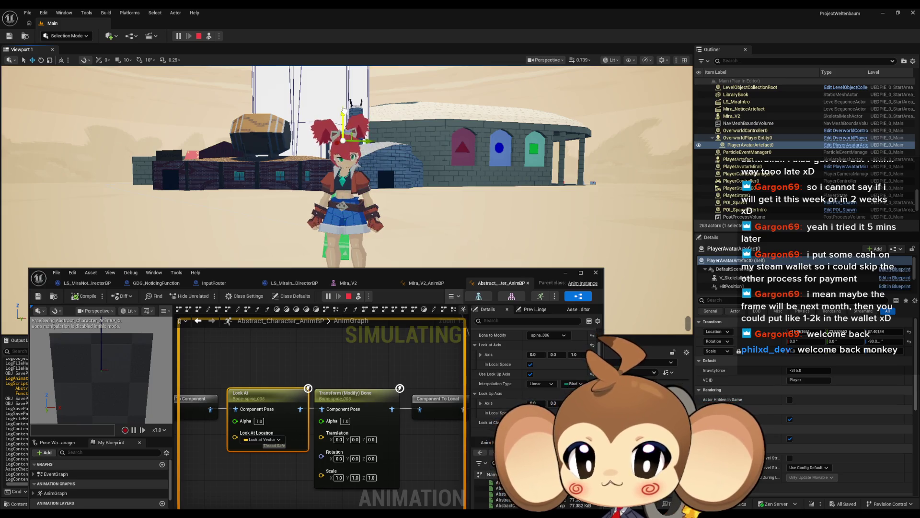
pyautogui.scroll(-2, 550, 357)
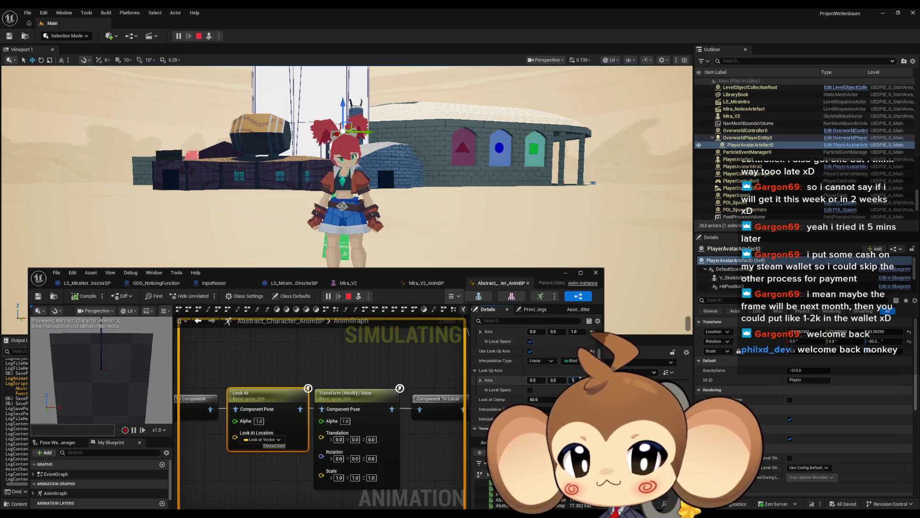
pyautogui.press('Return')
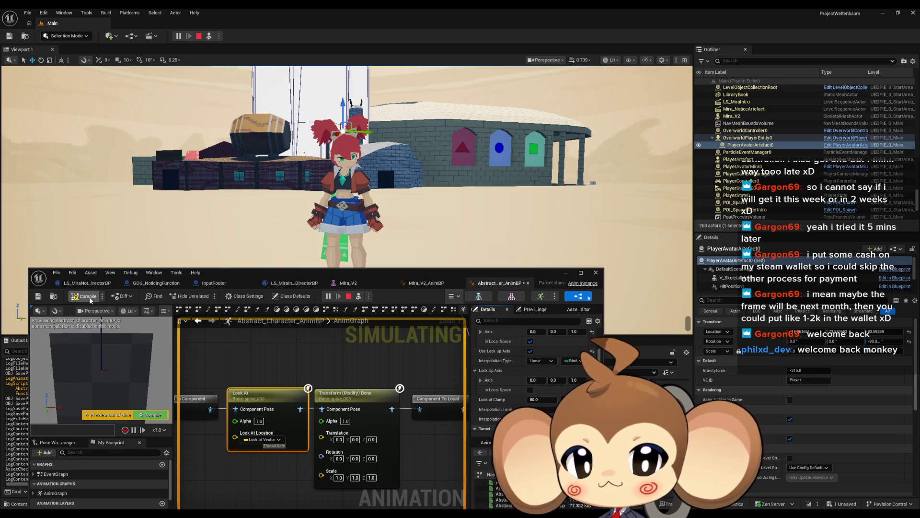
pyautogui.click(88, 296)
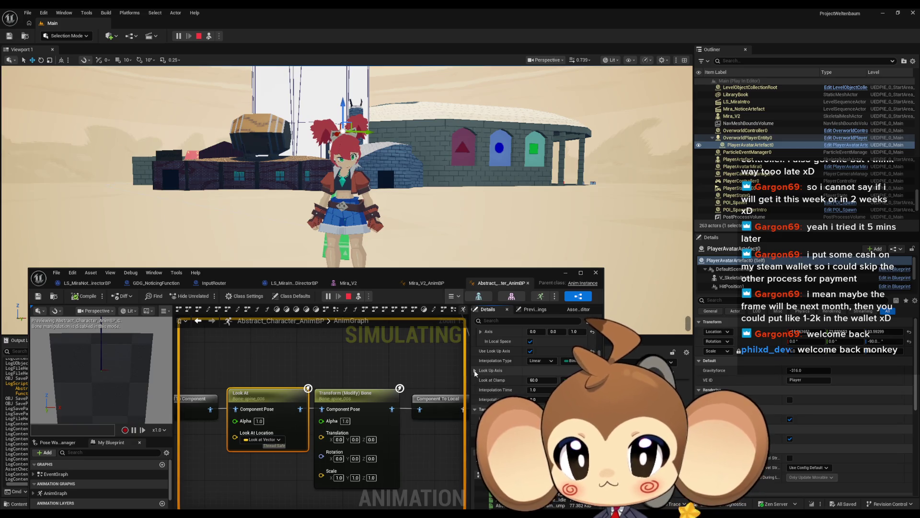
# Review the Look At details and begin editing the Look at Axis X value.
pyautogui.scroll(1, 560, 398)
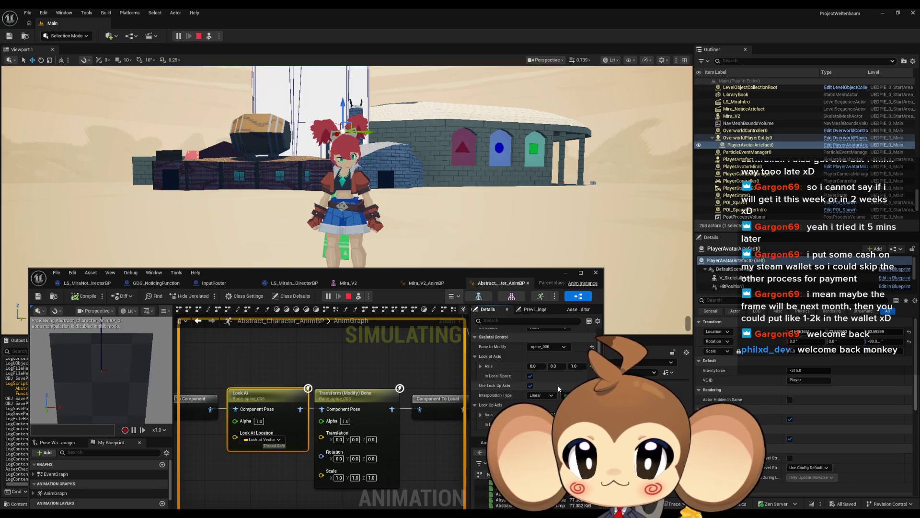
pyautogui.scroll(-1, 555, 383)
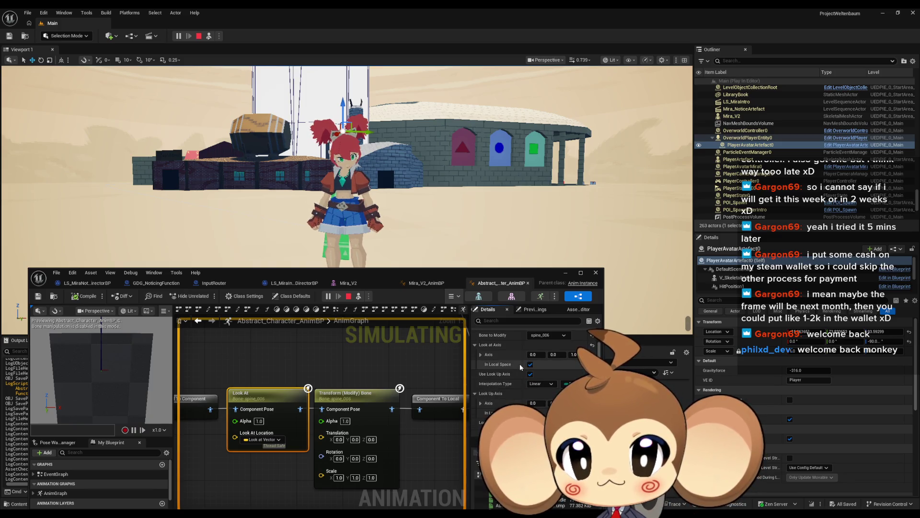
pyautogui.scroll(-5, 527, 374)
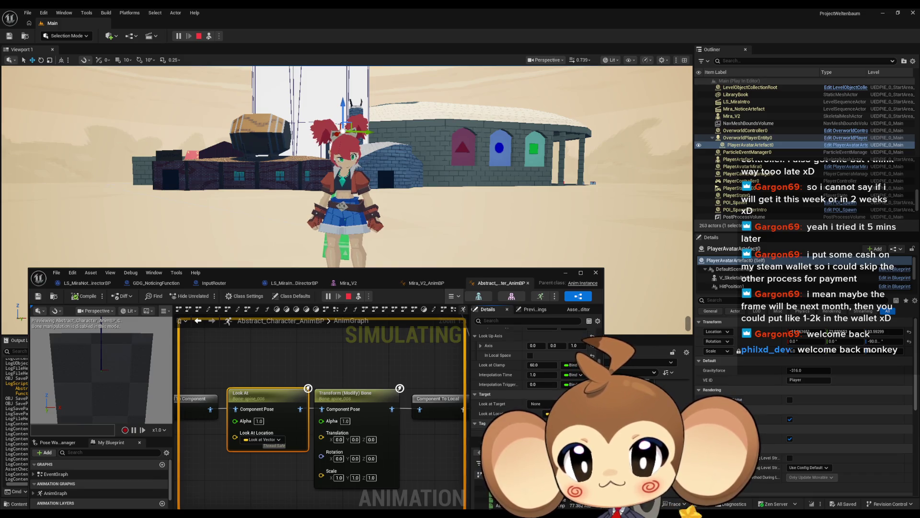
pyautogui.scroll(5, 569, 376)
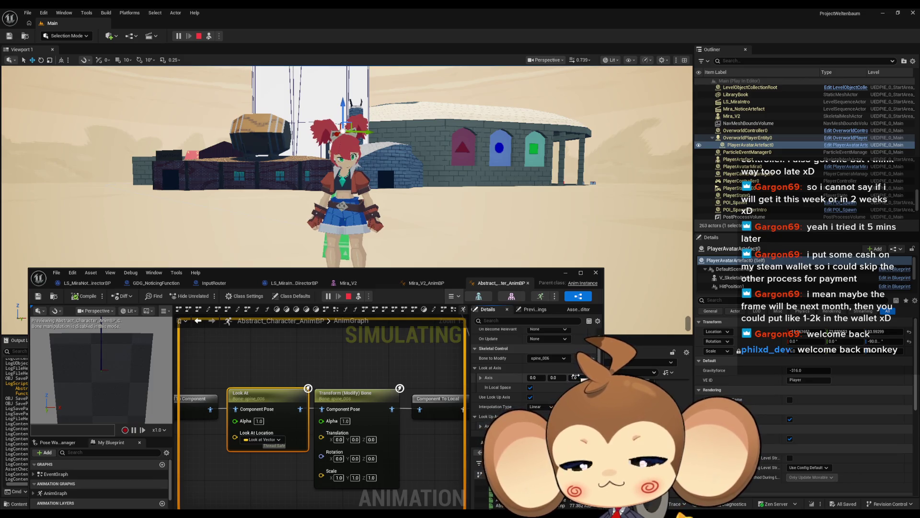
pyautogui.click(533, 378)
# Set Look at Axis X to 1.0 and Z to 0.0, then recompile.
pyautogui.write('1')
pyautogui.click(575, 378)
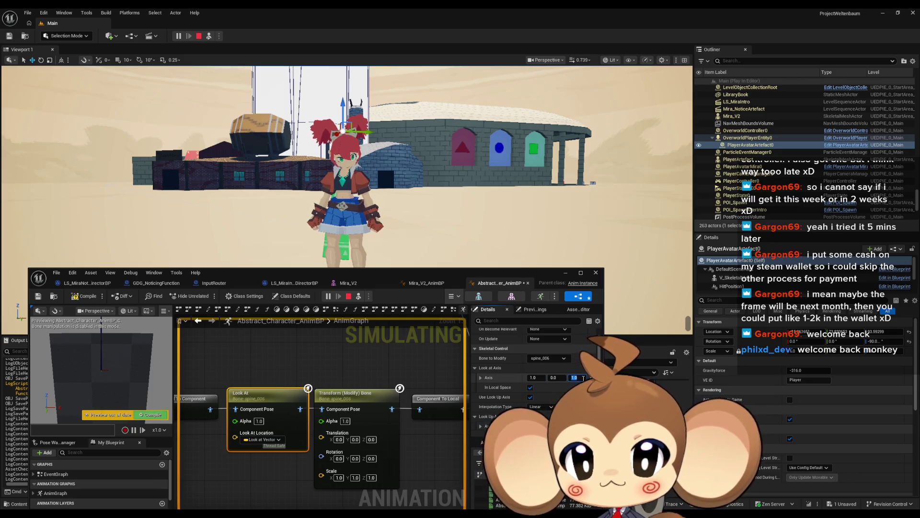
pyautogui.write('0')
pyautogui.press('Return')
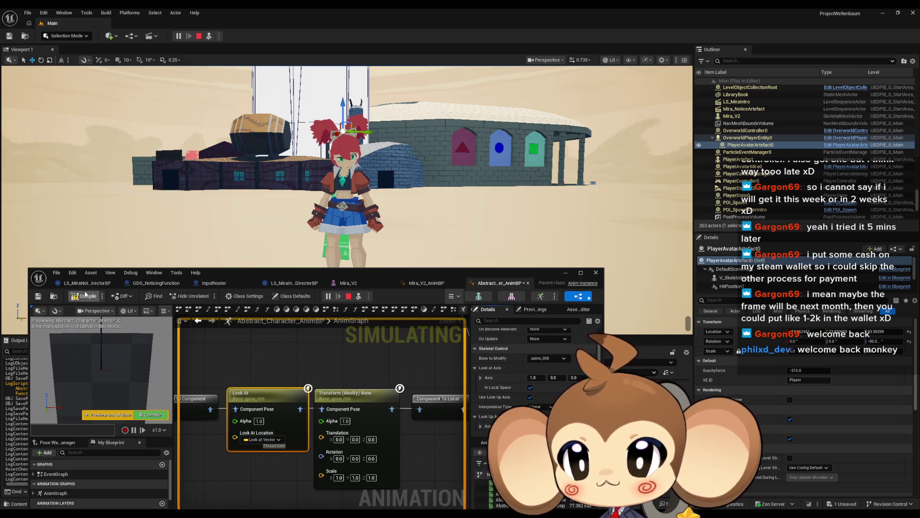
pyautogui.click(88, 295)
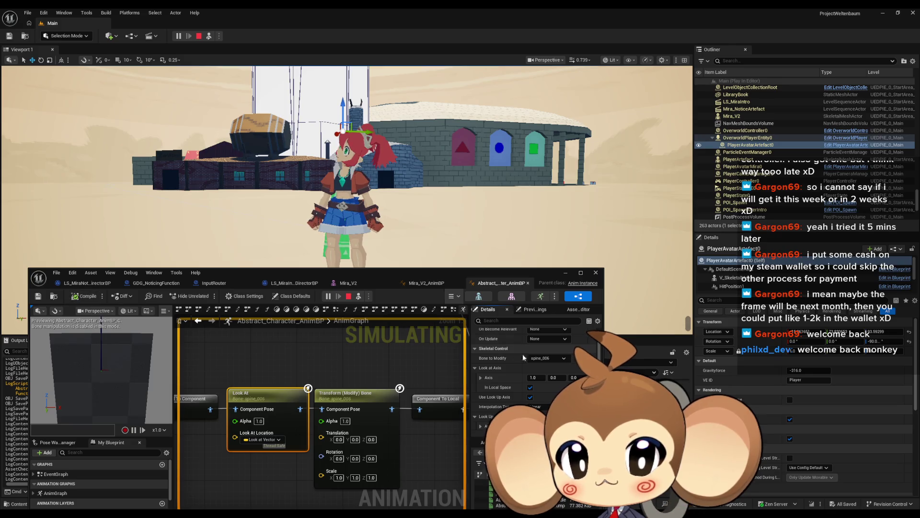
# Switch Look at Axis to Y 1.0 with X 0.0 and recompile with F7.
pyautogui.click(554, 377)
pyautogui.write('1')
pyautogui.hotkey('shift', 'Tab')
pyautogui.write('0')
pyautogui.press('Return')
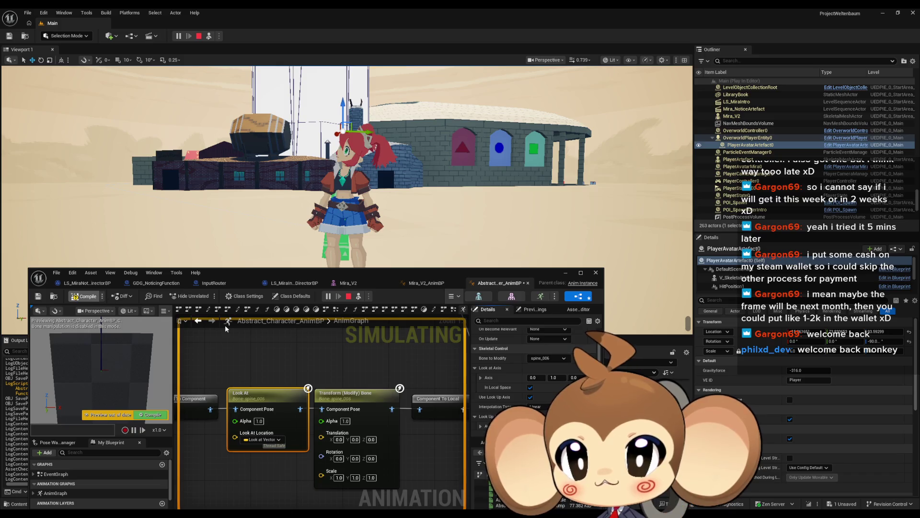
pyautogui.press('F7')
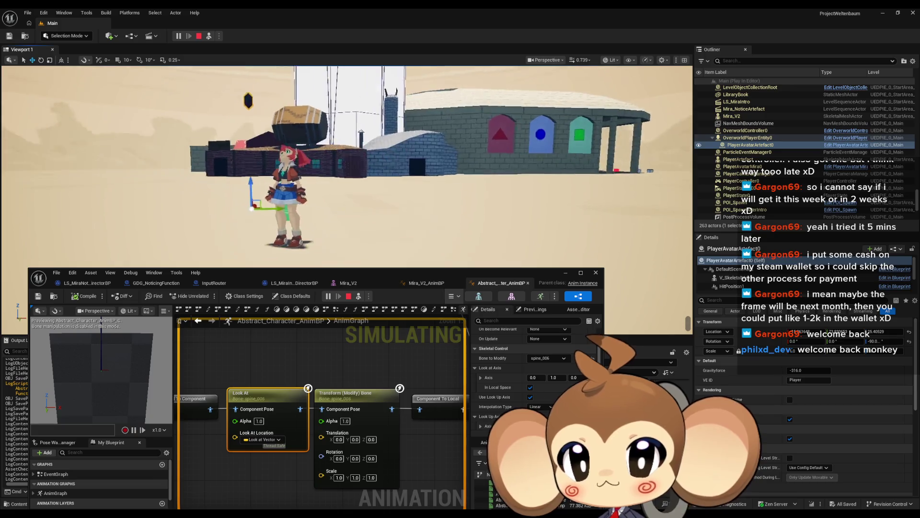
# Reposition the artifact, then settle Look at Axis at 0, 0, 1 and recompile.
pyautogui.moveTo(262, 222)
pyautogui.mouseDown()
pyautogui.moveTo(274, 166)
pyautogui.moveTo(379, 184)
pyautogui.moveTo(195, 181)
pyautogui.moveTo(288, 182)
pyautogui.mouseUp()
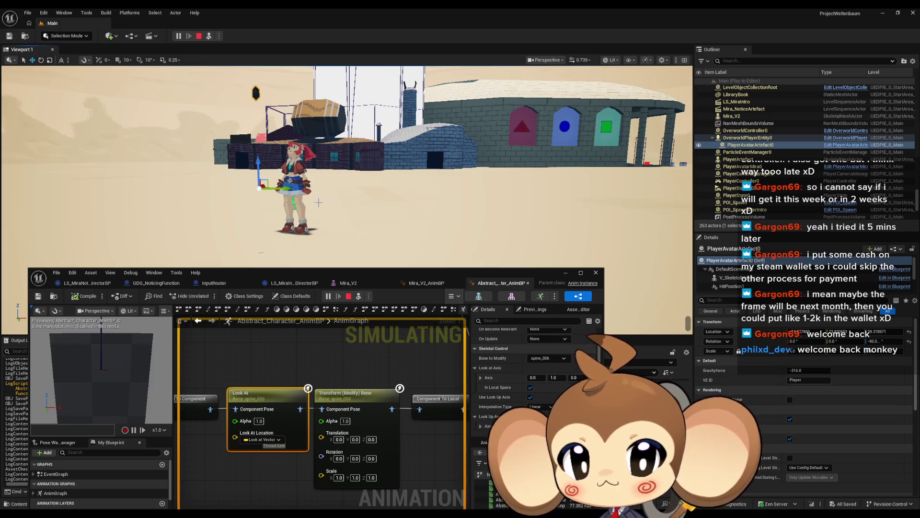
pyautogui.click(533, 377)
pyautogui.write('1')
pyautogui.press('Tab')
pyautogui.write('0')
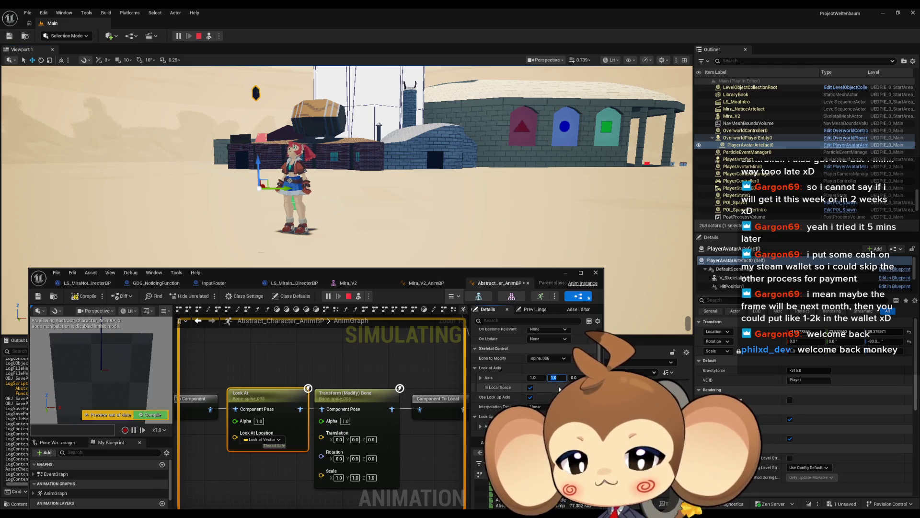
pyautogui.click(85, 295)
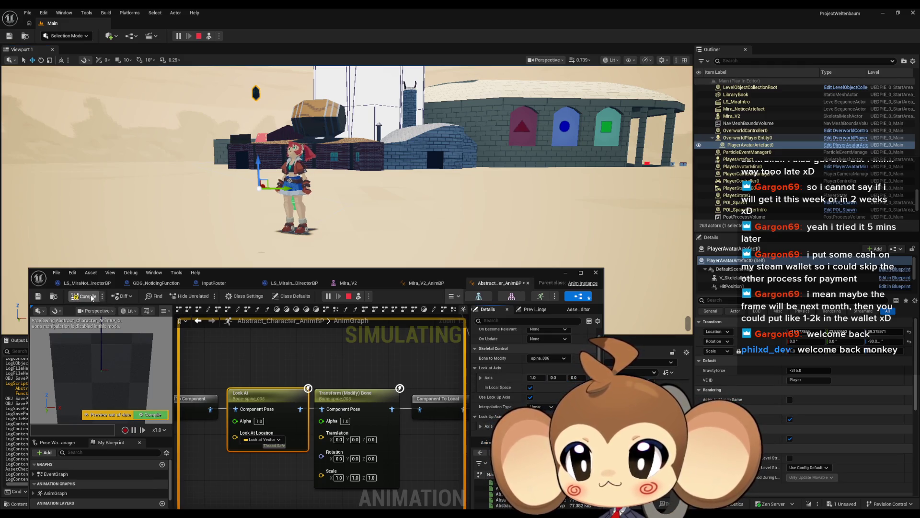
pyautogui.click(573, 377)
pyautogui.write('1')
pyautogui.click(533, 378)
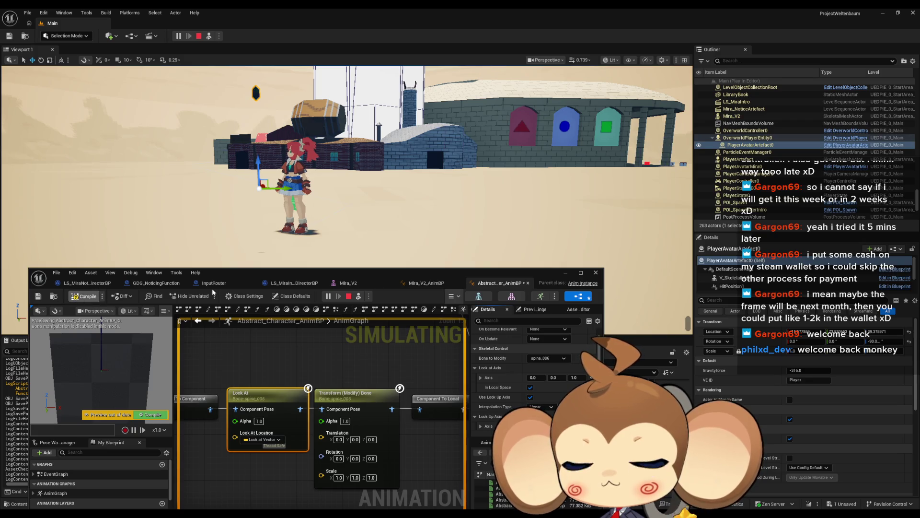
pyautogui.click(78, 298)
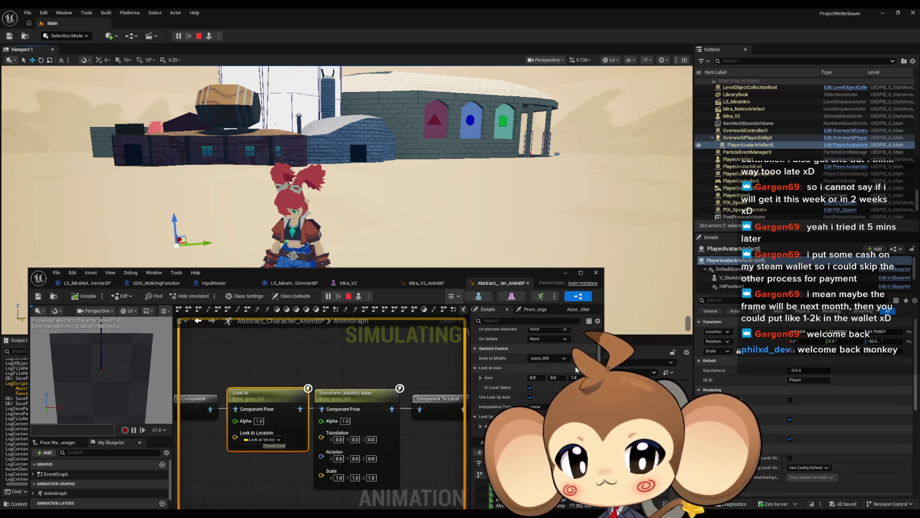
# Turn off Use Look Up Axis, set Look at Axis Y to 1.0, and compile.
pyautogui.scroll(-1, 547, 372)
pyautogui.click(530, 385)
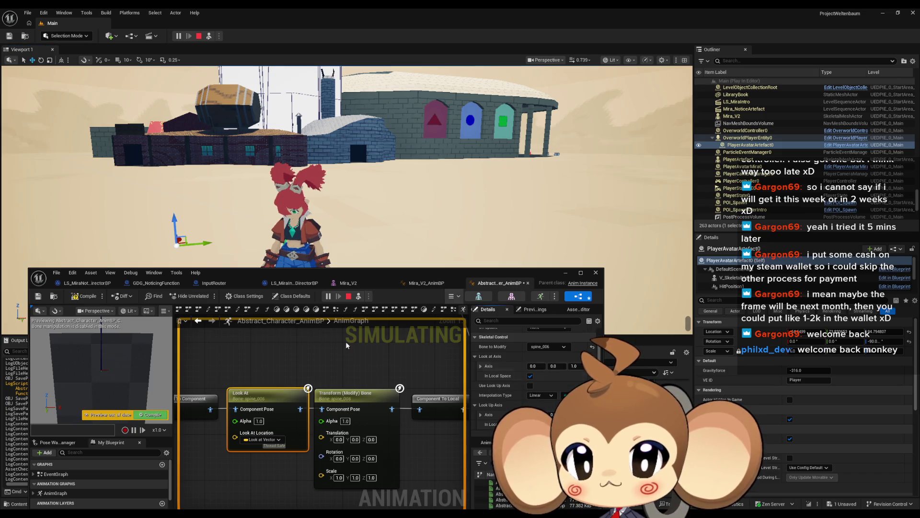
pyautogui.click(74, 297)
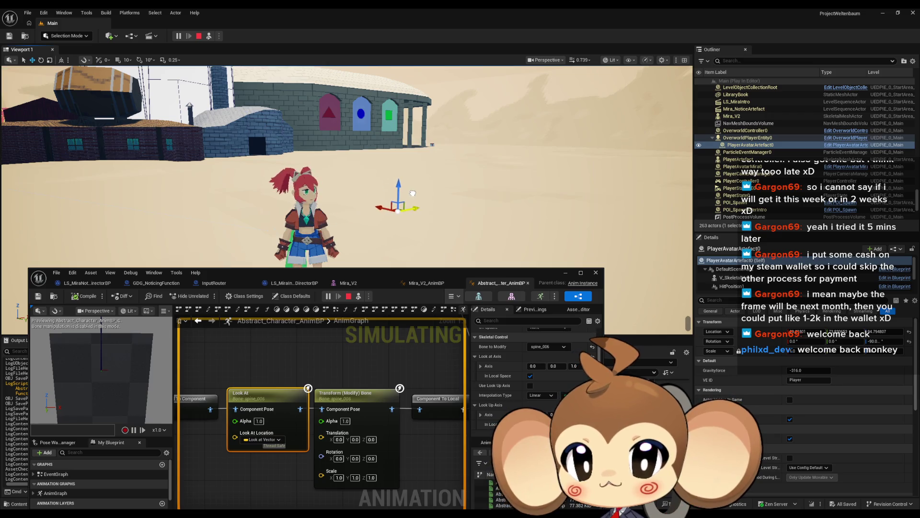
pyautogui.press('Tab')
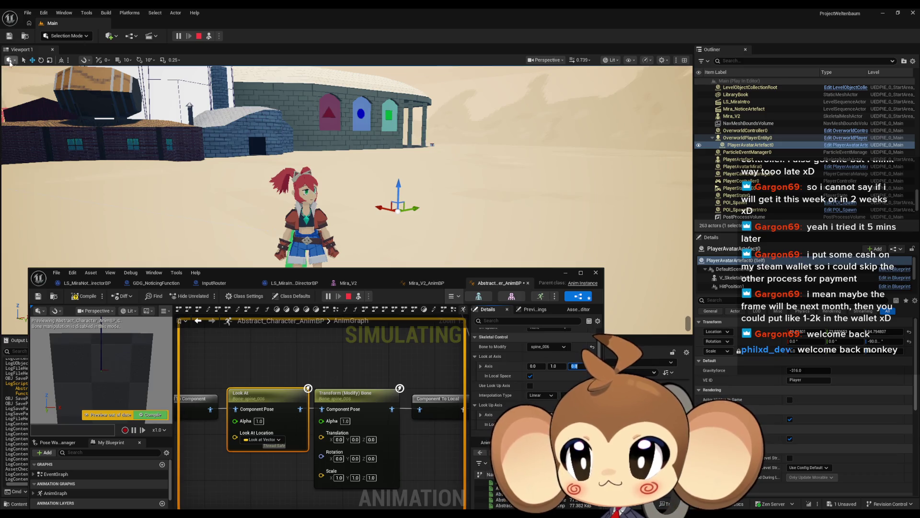
pyautogui.click(85, 295)
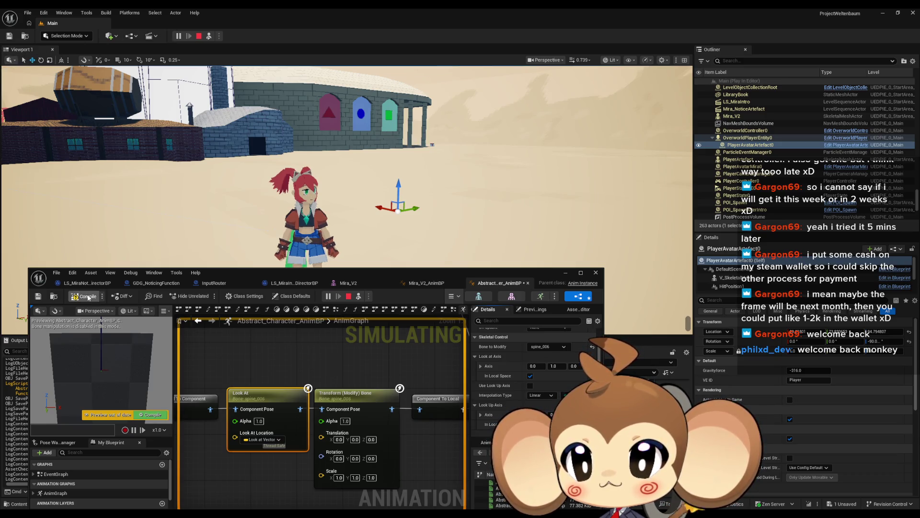
# Set Look at Axis to Y 0 and Z 1 and recompile.
pyautogui.click(554, 365)
pyautogui.write('0')
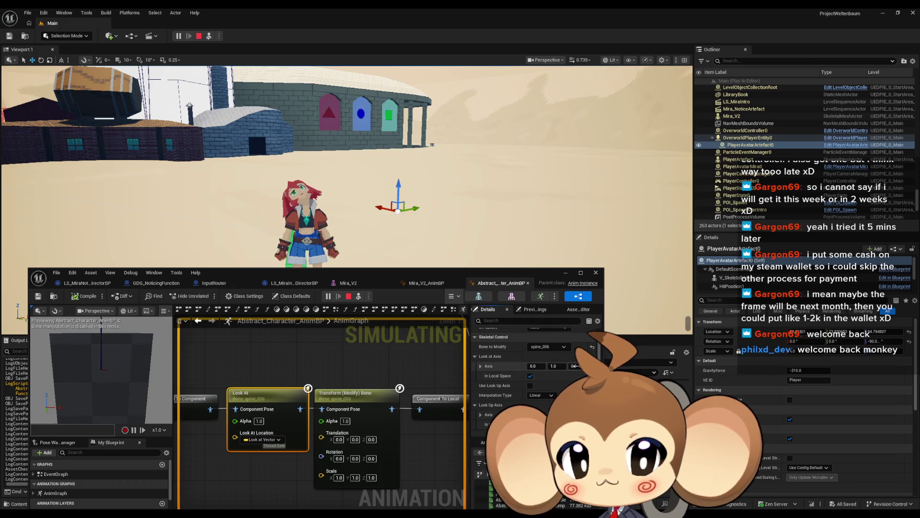
pyautogui.press('Tab')
pyautogui.write('1')
pyautogui.hotkey('shift', 'Tab')
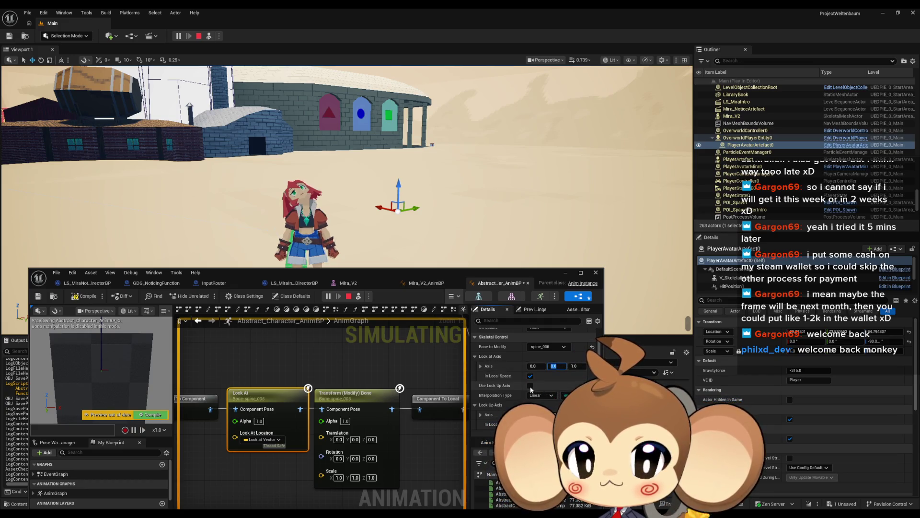
pyautogui.click(85, 300)
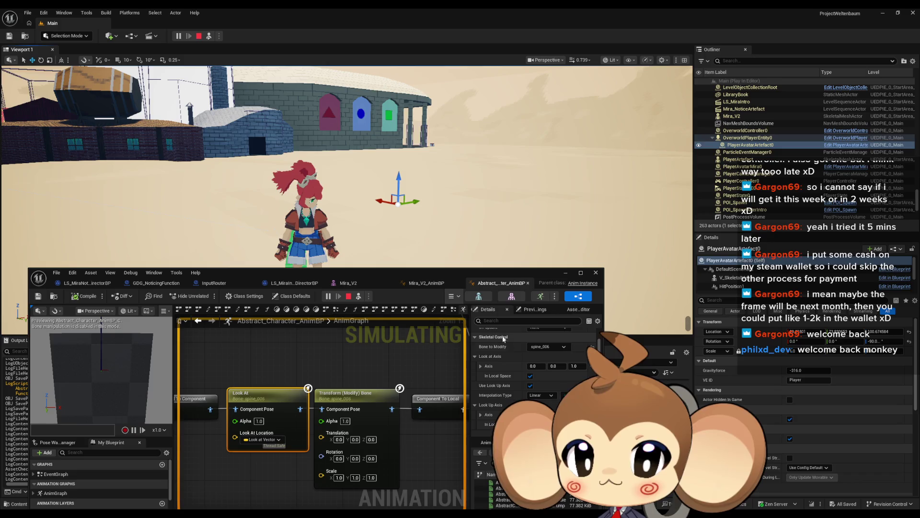
# Test Look Up Axis X at 1.0 and compile twice to check the result.
pyautogui.scroll(-1, 540, 393)
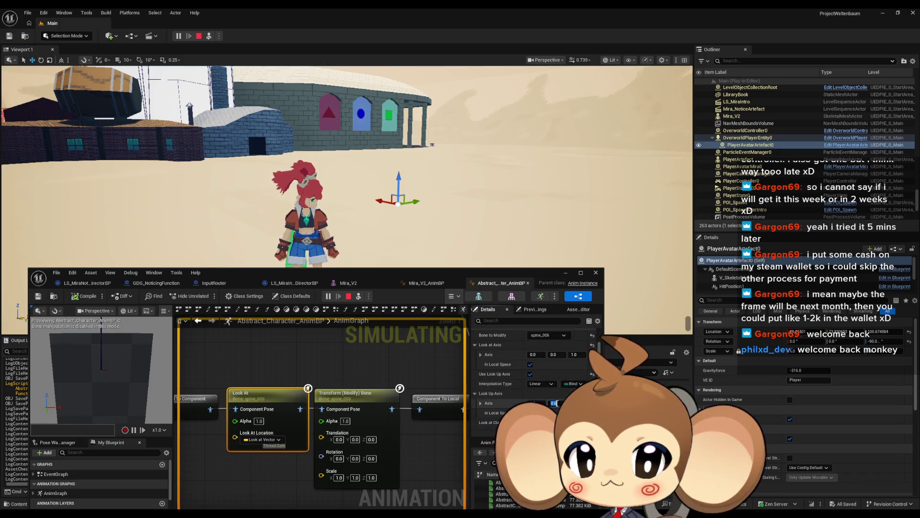
pyautogui.write('1')
pyautogui.press('Return')
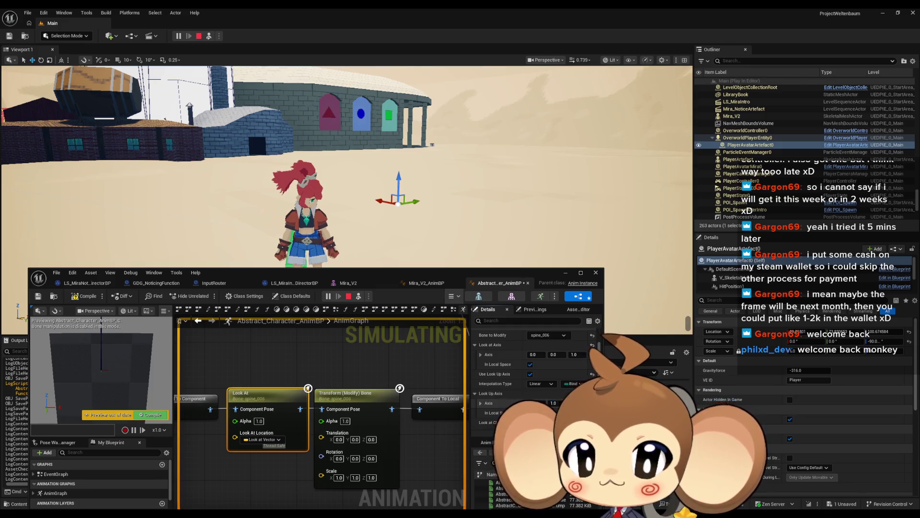
pyautogui.click(87, 297)
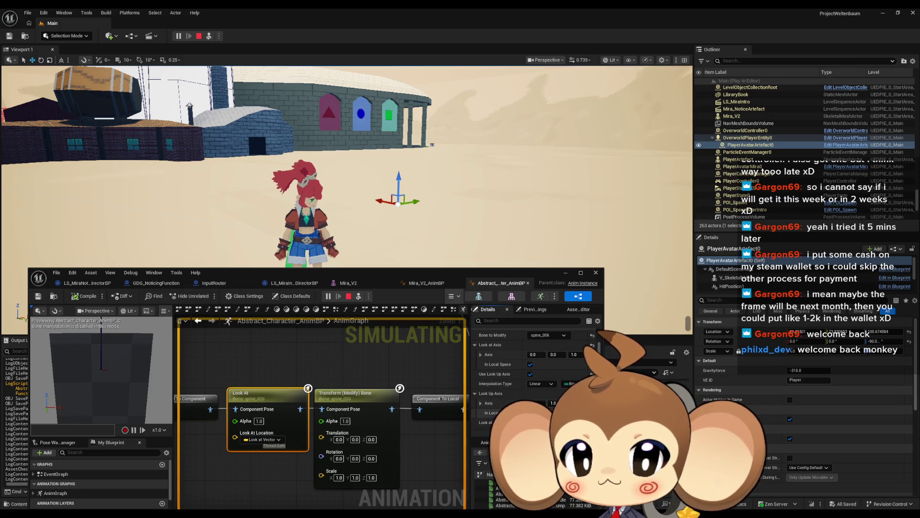
pyautogui.click(88, 297)
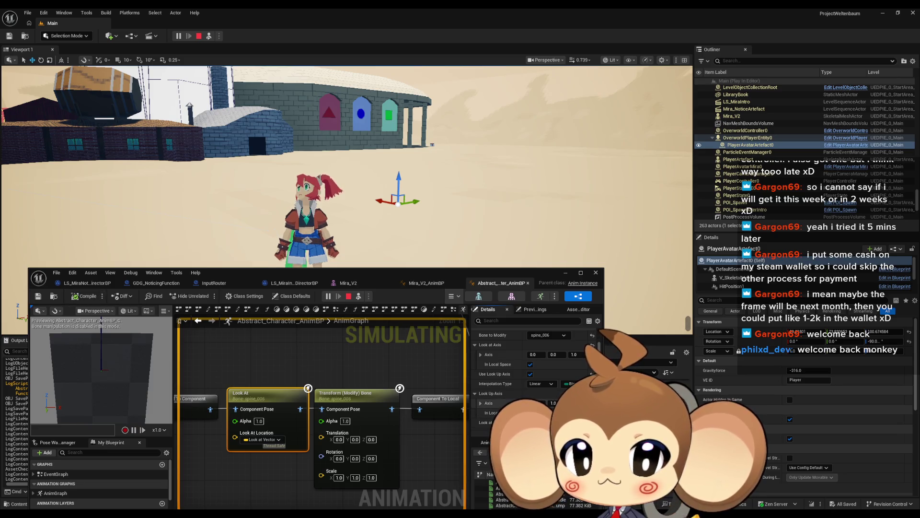
# Revert Look Up Axis X to 0.0 and recompile the animation blueprint.
pyautogui.click(552, 403)
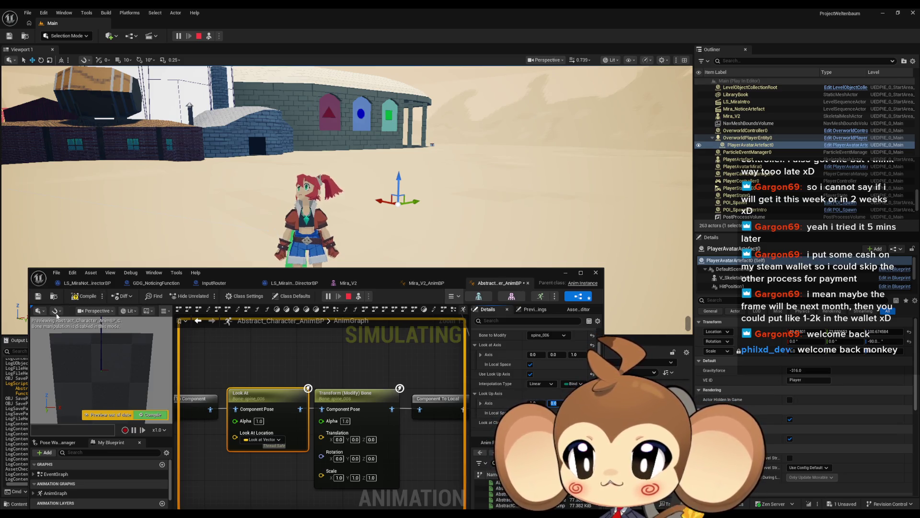
pyautogui.click(81, 297)
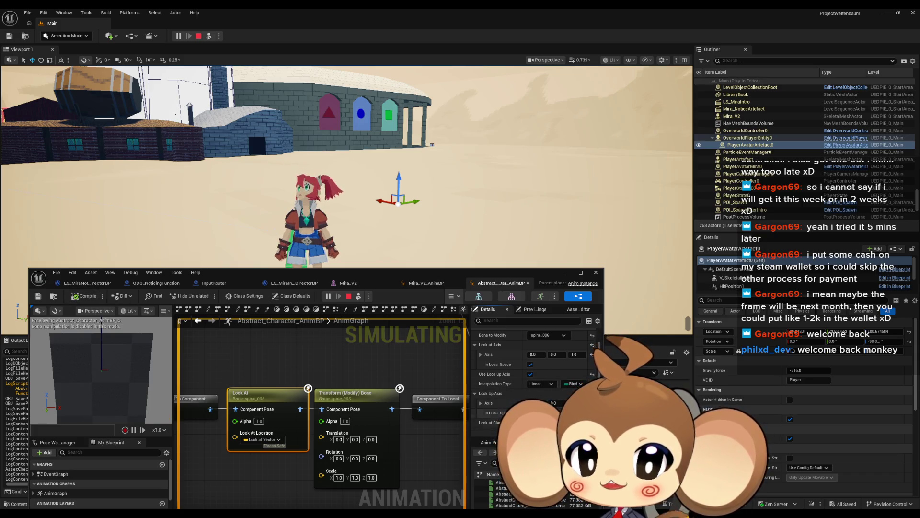
pyautogui.press('Return')
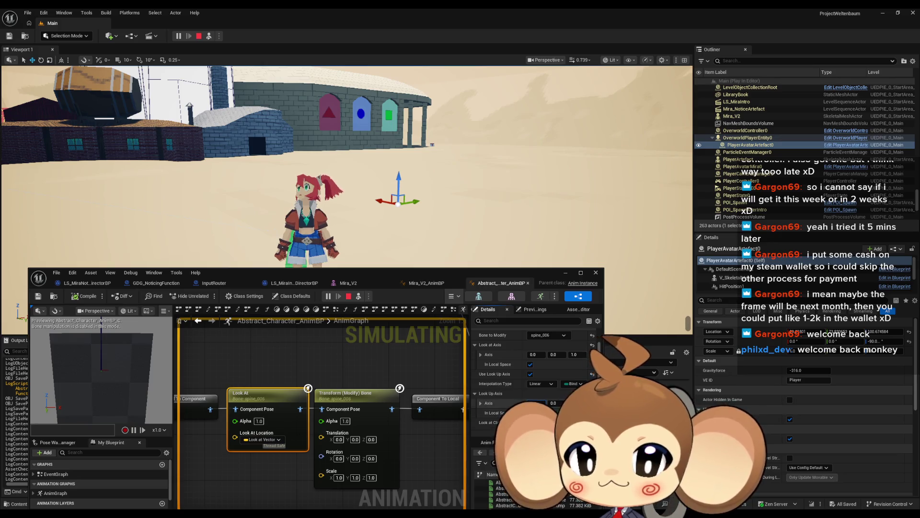
pyautogui.press('F7')
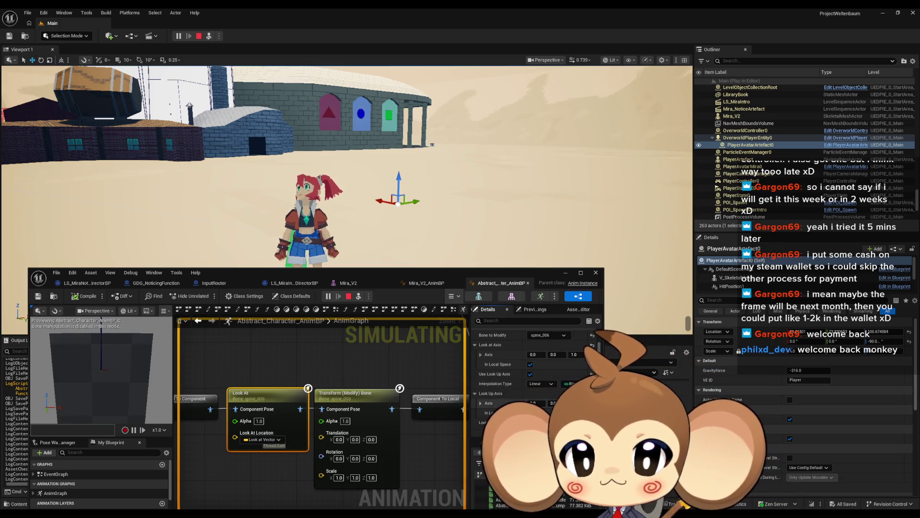
pyautogui.click(86, 297)
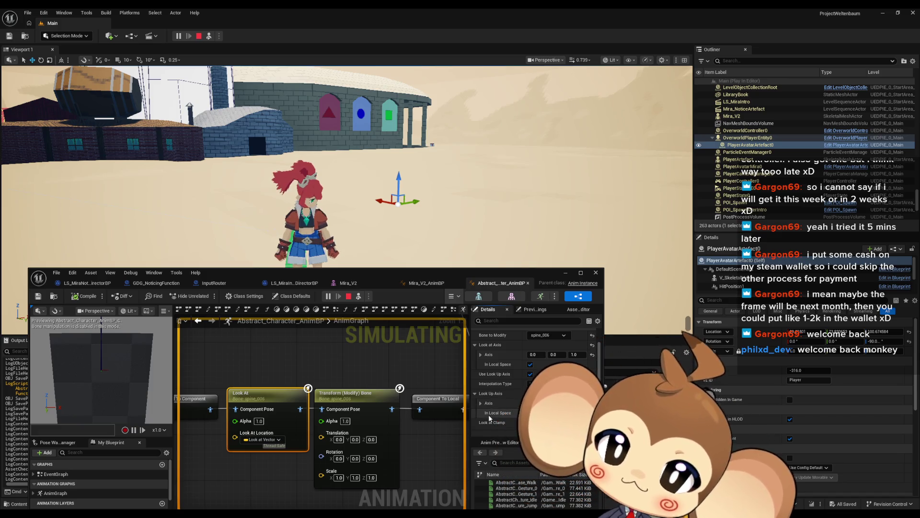
pyautogui.scroll(-2, 489, 407)
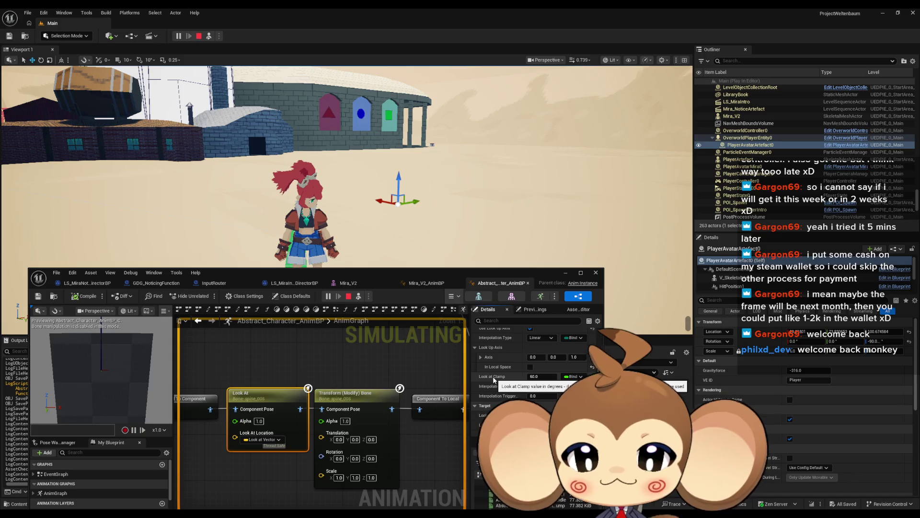
# Set Look at Clamp from 60.0 to 0.0, recompile, and nudge the avatar actor to Z 209.53.
pyautogui.click(542, 377)
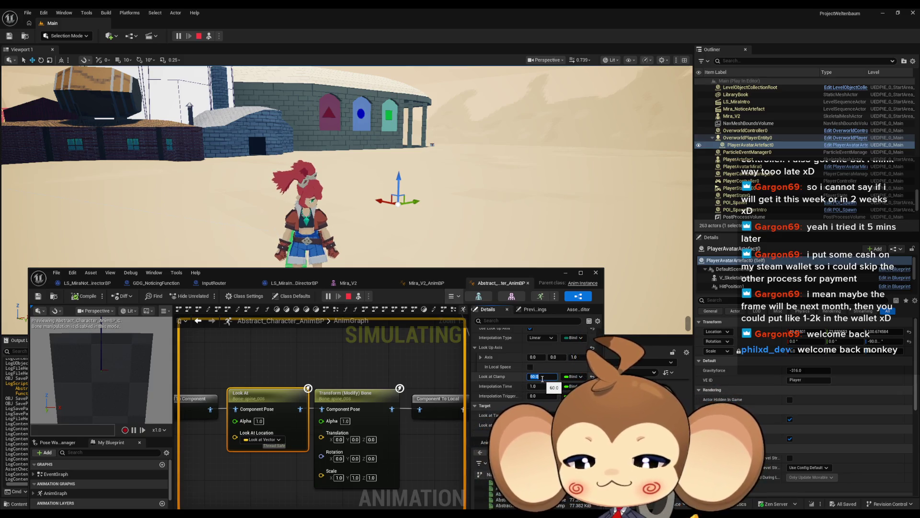
pyautogui.write('0')
pyautogui.press('Return')
pyautogui.click(75, 297)
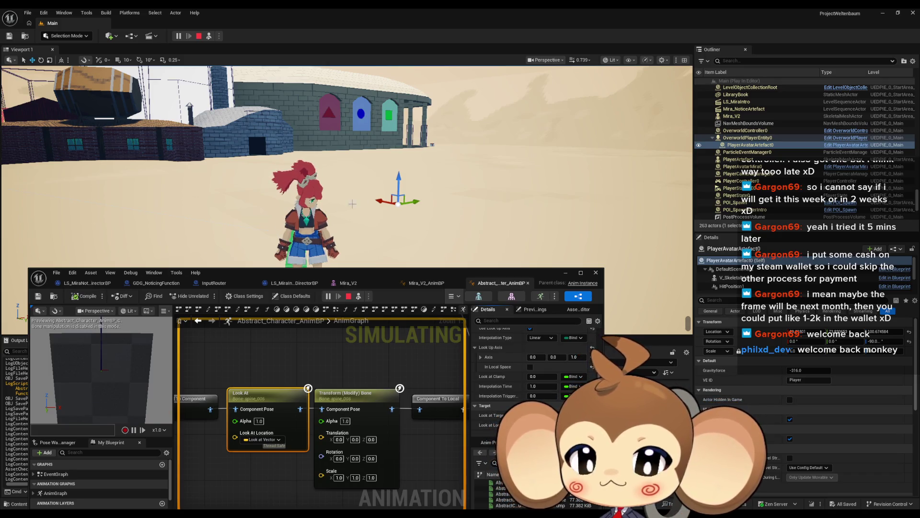
pyautogui.moveTo(400, 178)
pyautogui.mouseDown()
pyautogui.moveTo(403, 166)
pyautogui.moveTo(401, 187)
pyautogui.mouseUp()
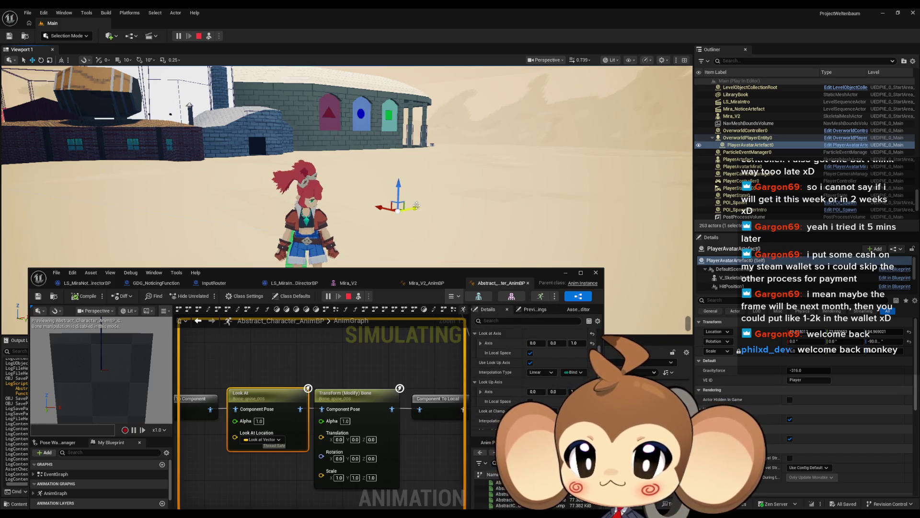
# Toggle the look-up and look-at axis options, recompiling after each change.
pyautogui.click(530, 401)
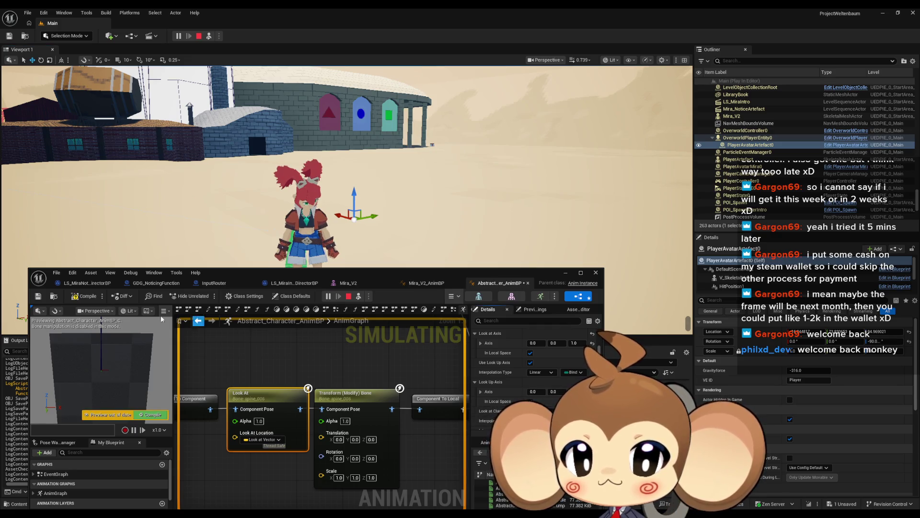
pyautogui.click(83, 297)
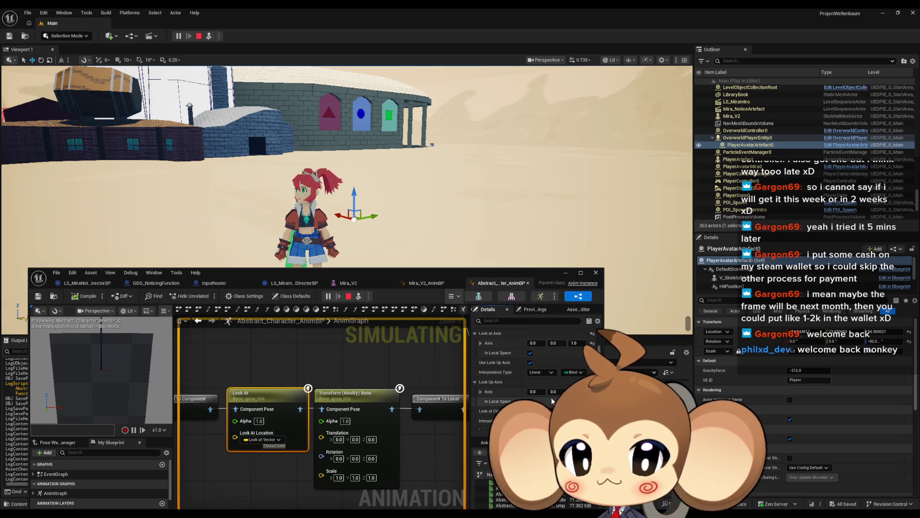
pyautogui.click(530, 401)
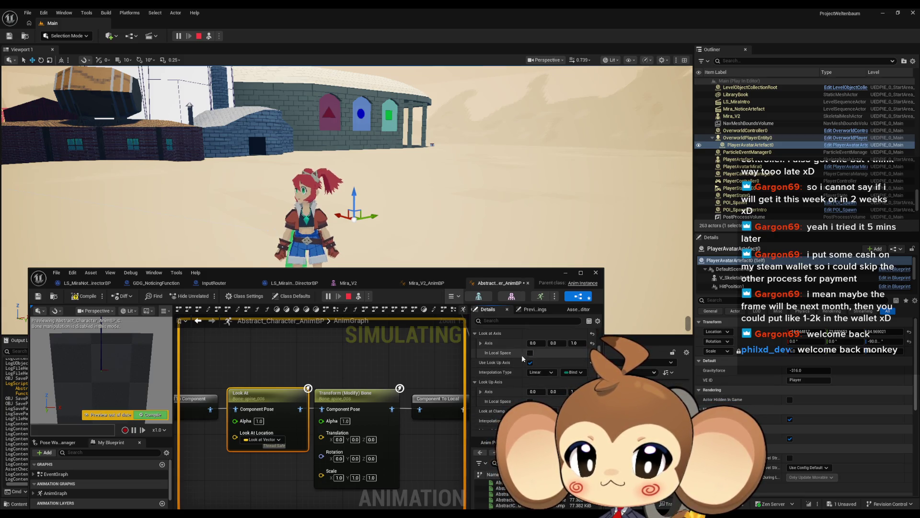
pyautogui.click(91, 297)
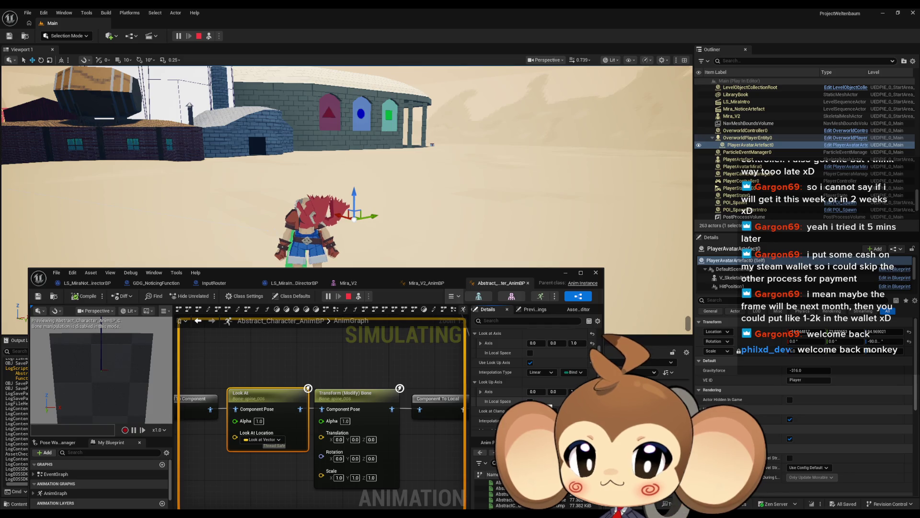
pyautogui.click(530, 363)
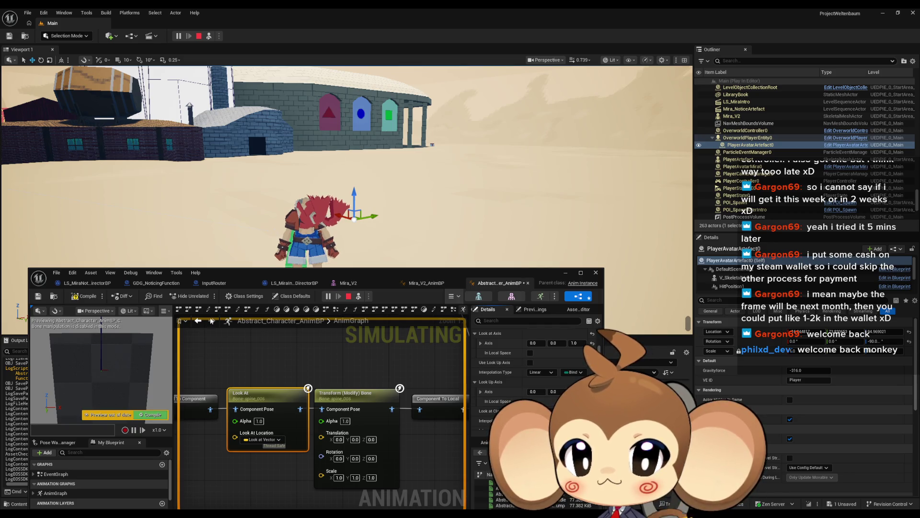
pyautogui.click(83, 298)
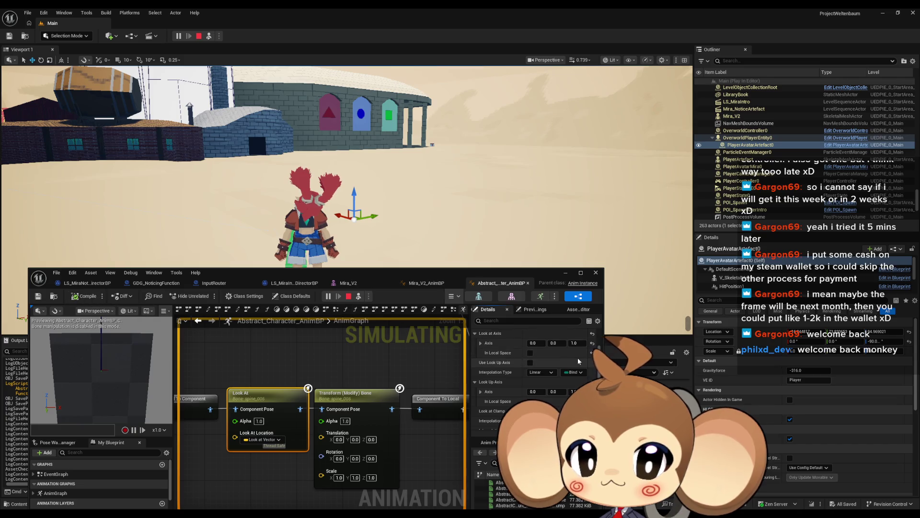
# Move the target actor up near the blue door, edit Look at Axis Z, and compile.
pyautogui.moveTo(354, 201); pyautogui.dragTo(360, 131)
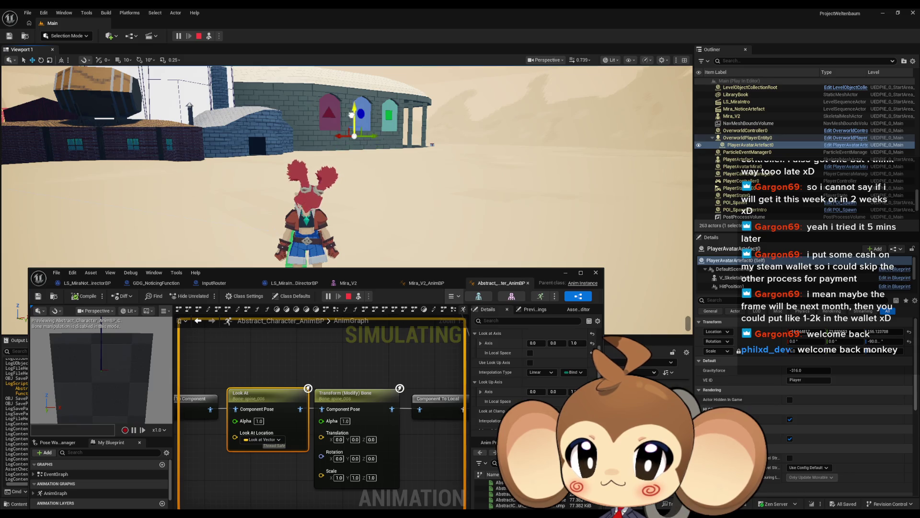
pyautogui.click(579, 342)
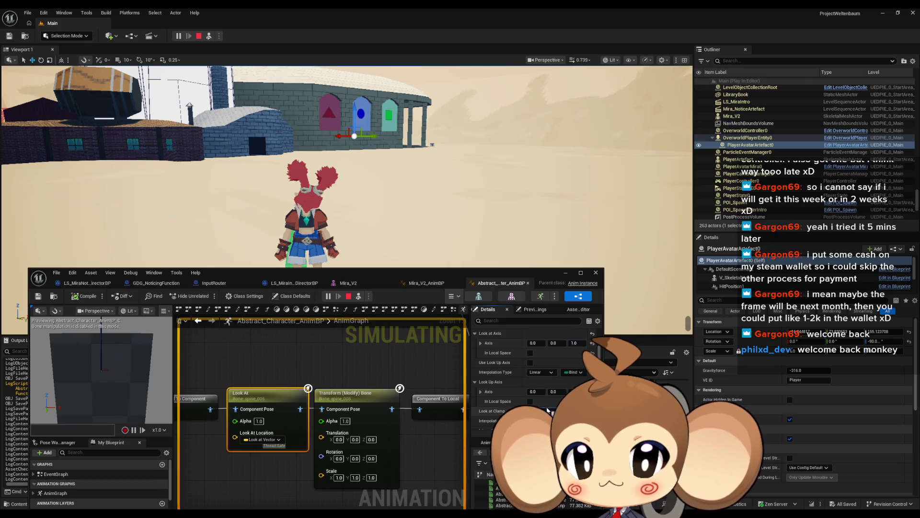
pyautogui.press('Return')
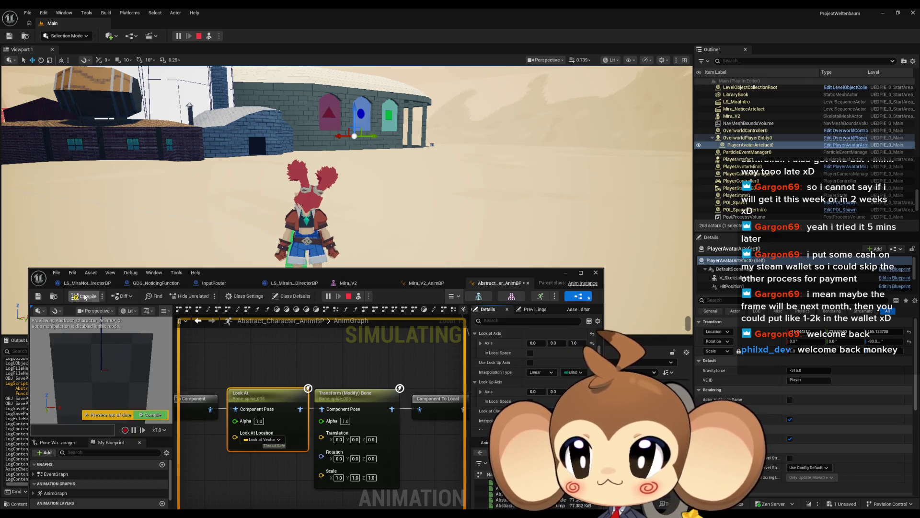
pyautogui.click(85, 296)
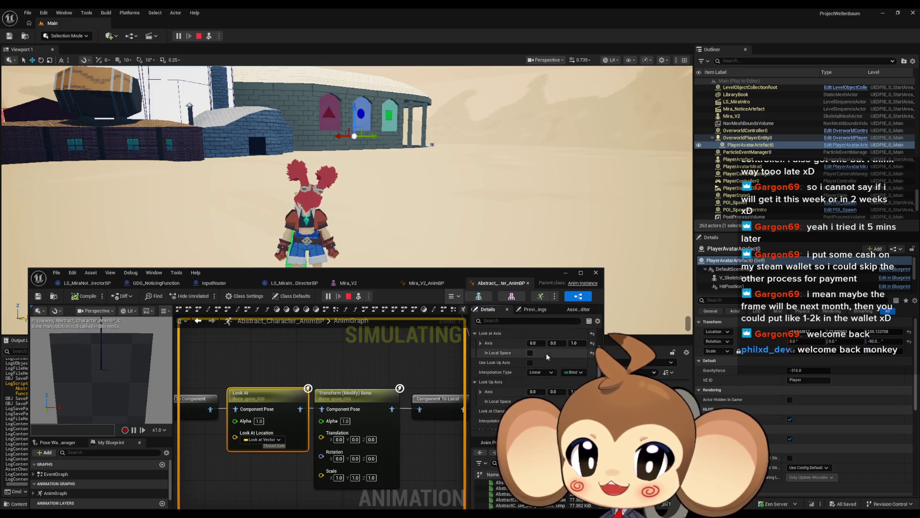
# Enable In Local Space for Look at Axis, recompile, lower the artefact, and select the character.
pyautogui.scroll(1, 538, 355)
pyautogui.click(529, 376)
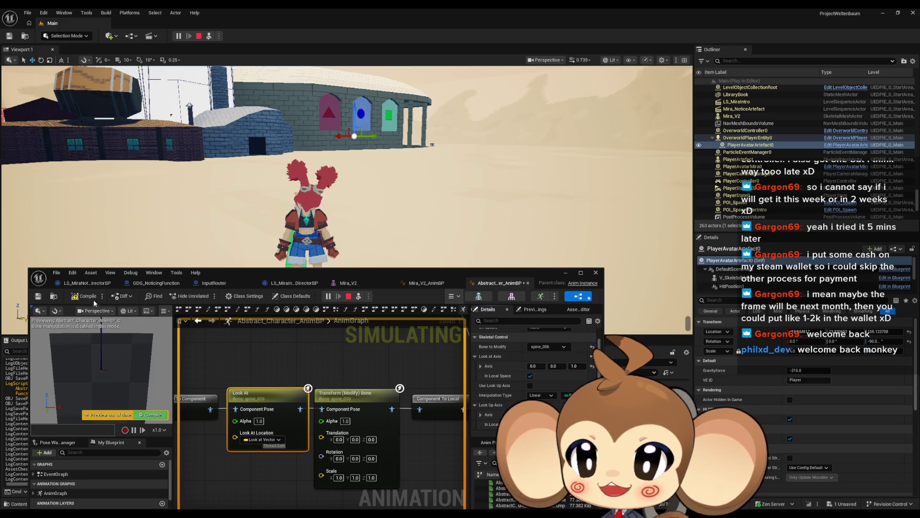
pyautogui.click(92, 297)
pyautogui.moveTo(353, 113); pyautogui.dragTo(358, 149)
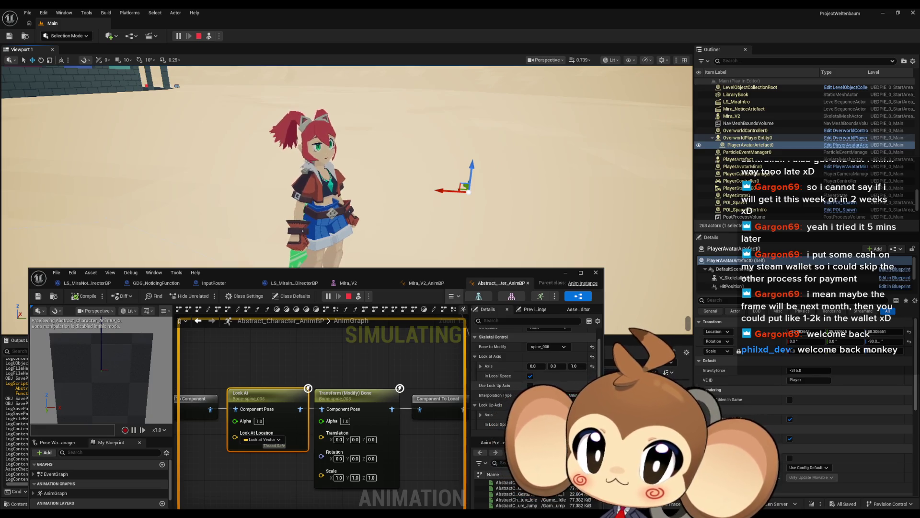
pyautogui.scroll(-2, 551, 385)
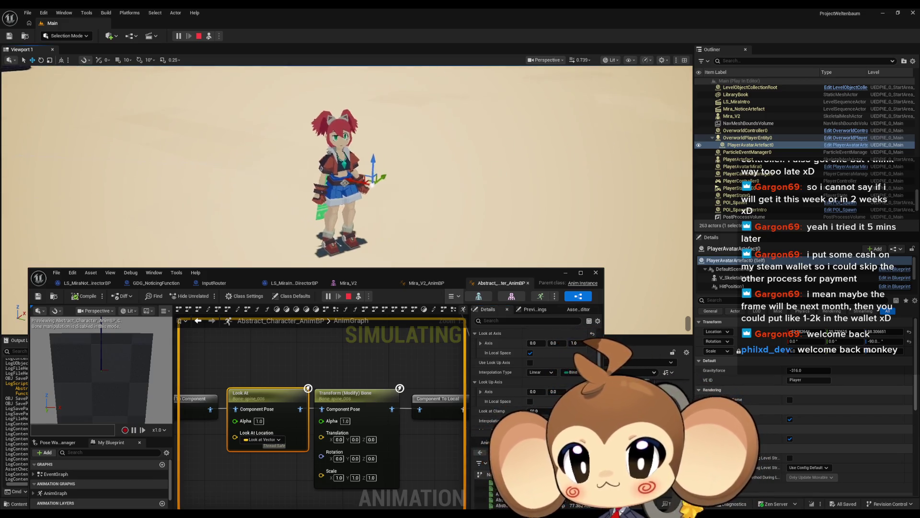
pyautogui.click(351, 179)
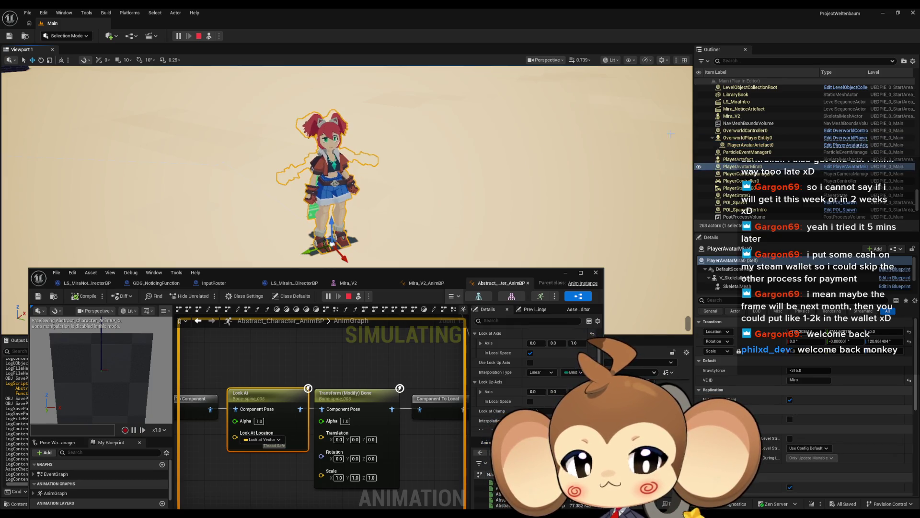
pyautogui.scroll(-5, 799, 172)
pyautogui.scroll(-1, 799, 171)
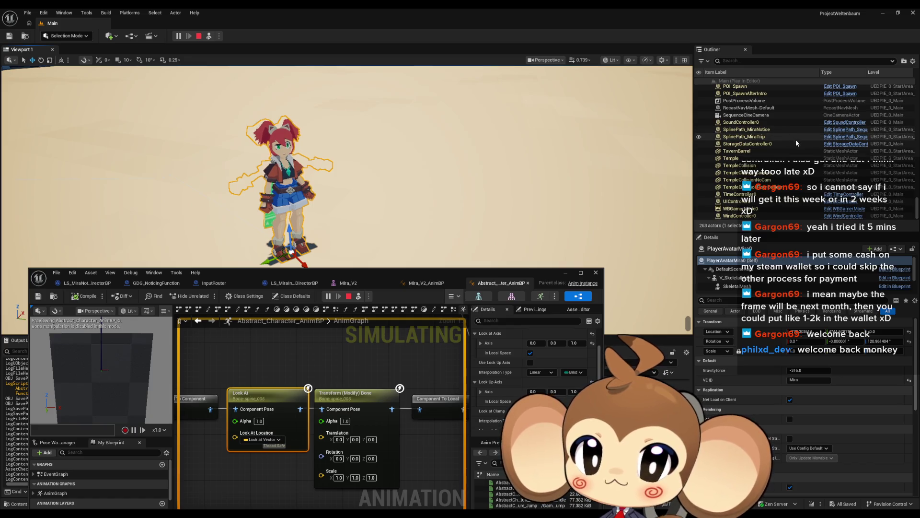
pyautogui.scroll(3, 795, 137)
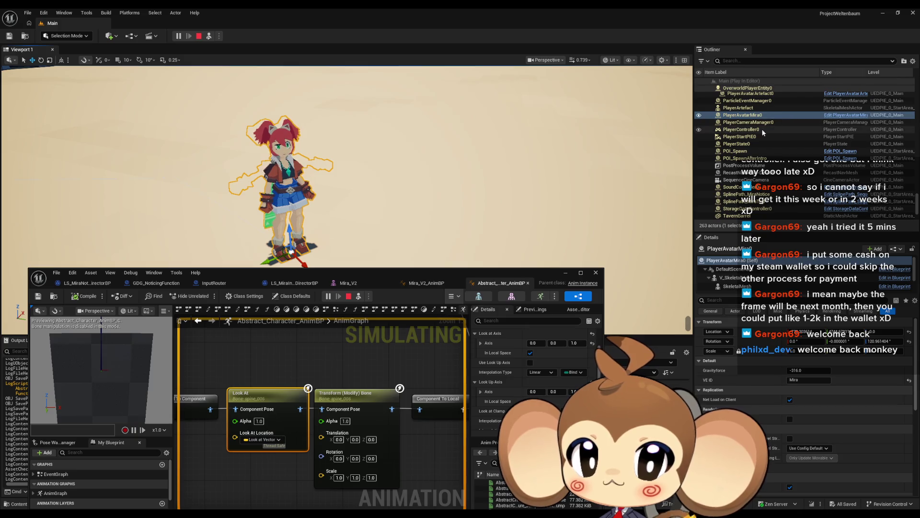
pyautogui.scroll(1, 788, 139)
pyautogui.click(739, 124)
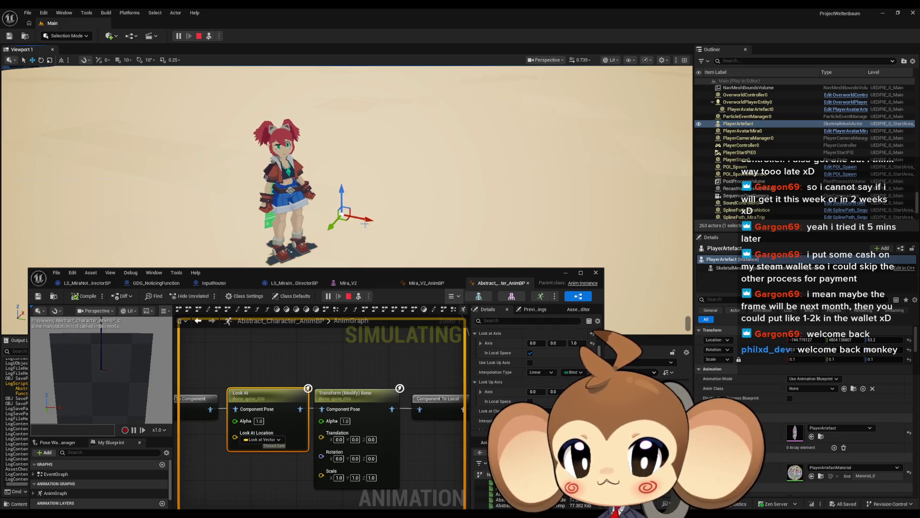
pyautogui.click(776, 109)
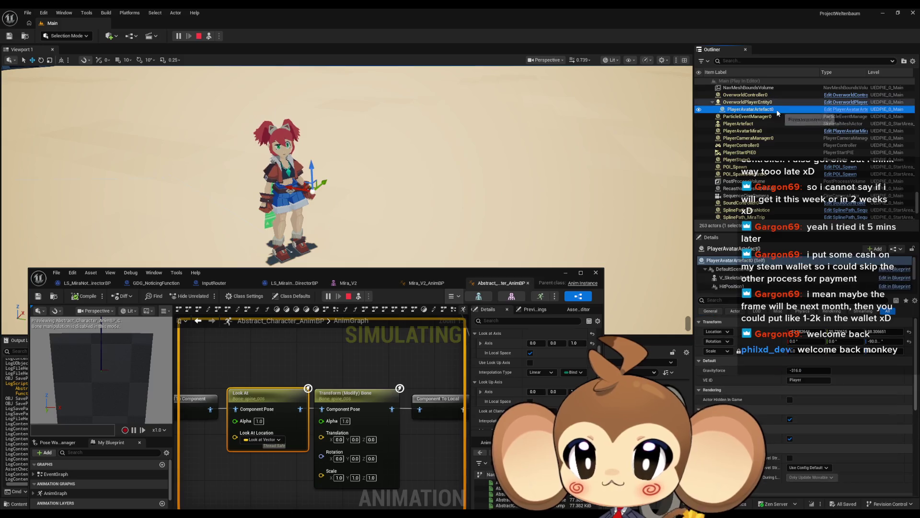
pyautogui.click(311, 192)
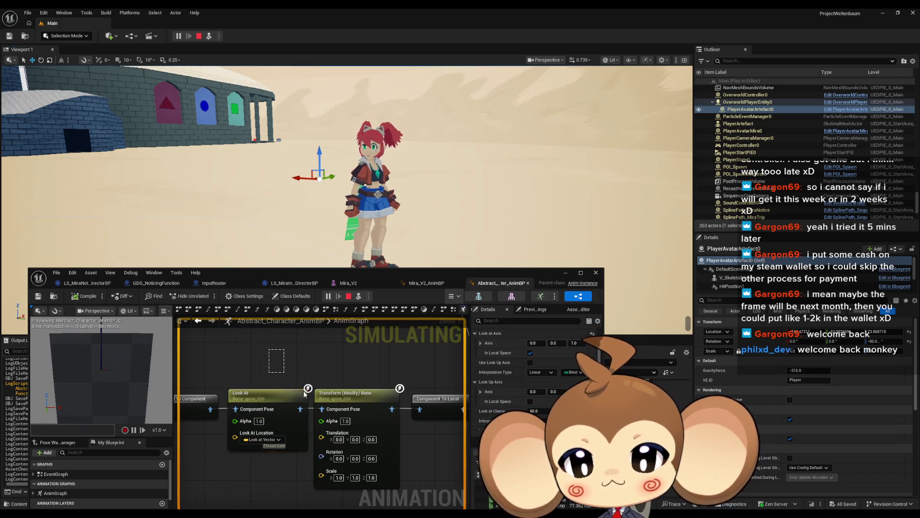
pyautogui.scroll(-5, 840, 379)
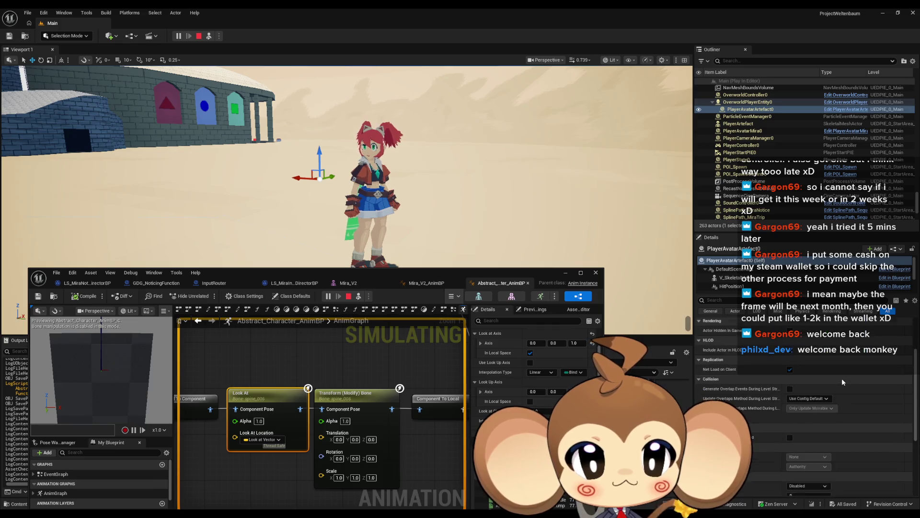
pyautogui.scroll(5, 844, 376)
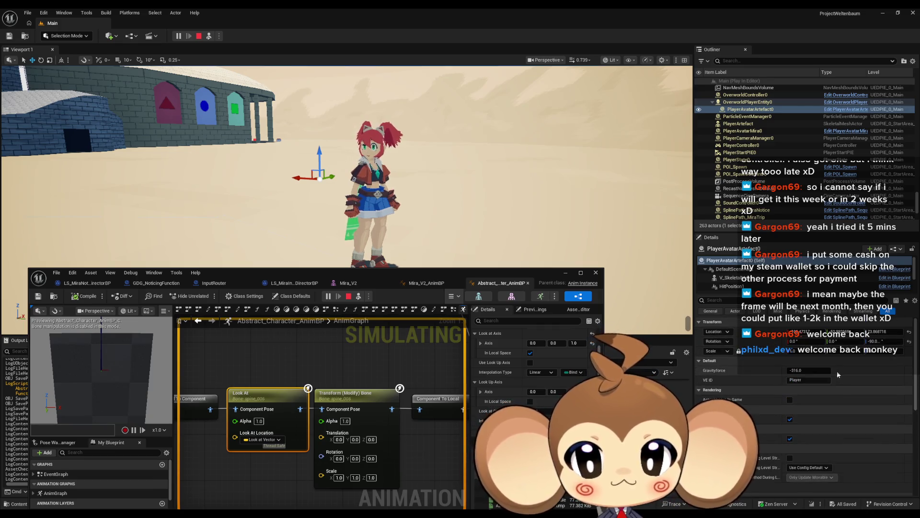
pyautogui.scroll(-5, 532, 374)
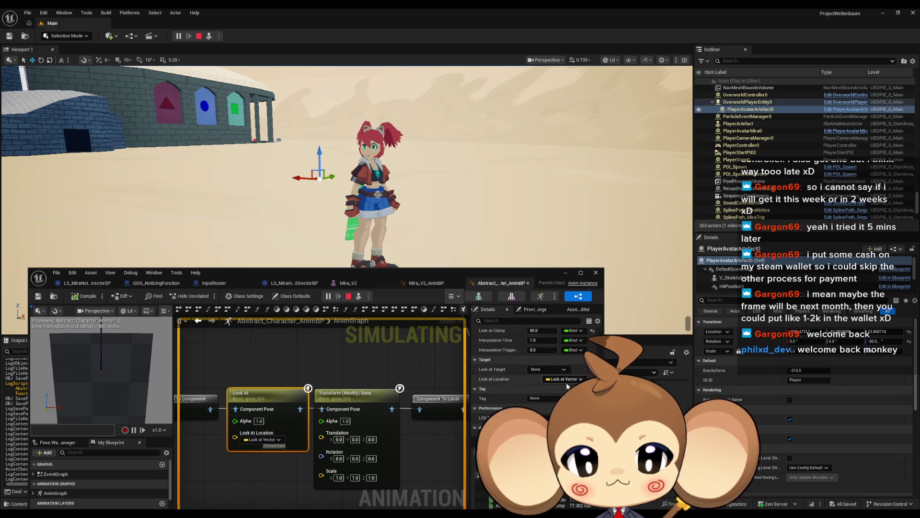
pyautogui.scroll(-2, 532, 384)
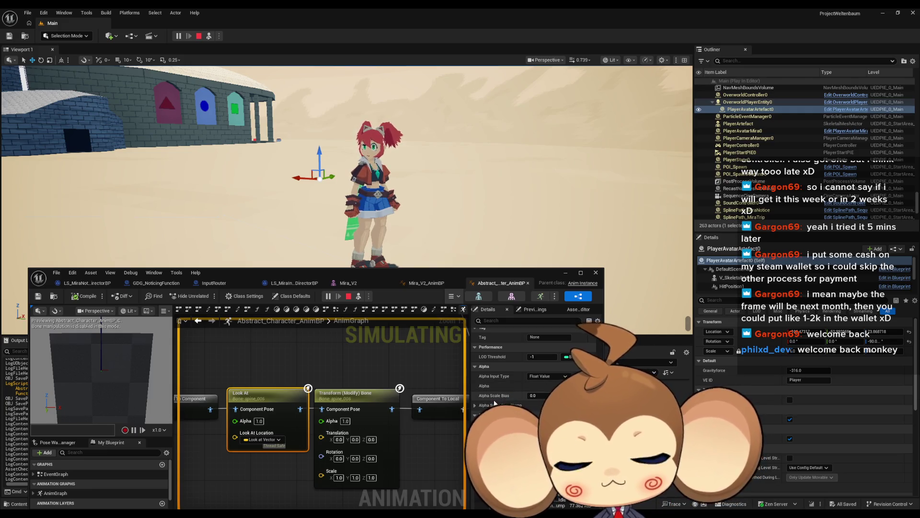
pyautogui.scroll(5, 495, 400)
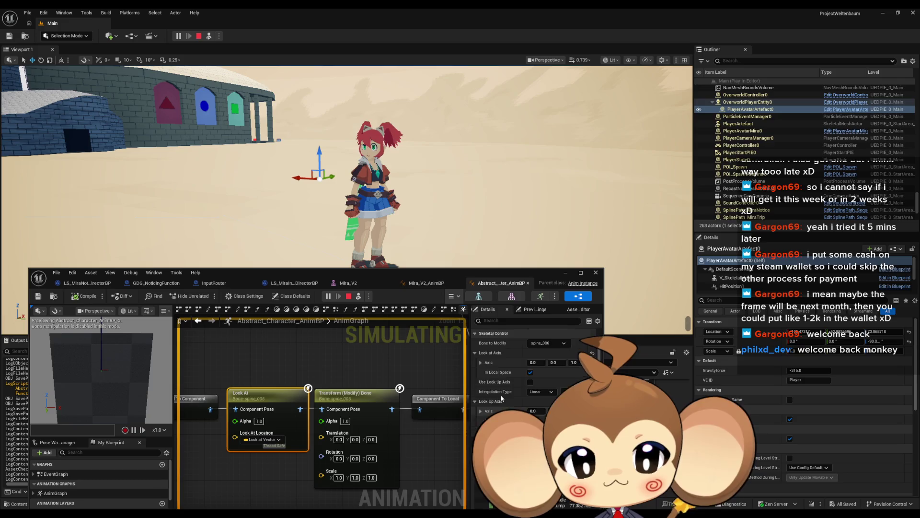
pyautogui.scroll(-3, 495, 395)
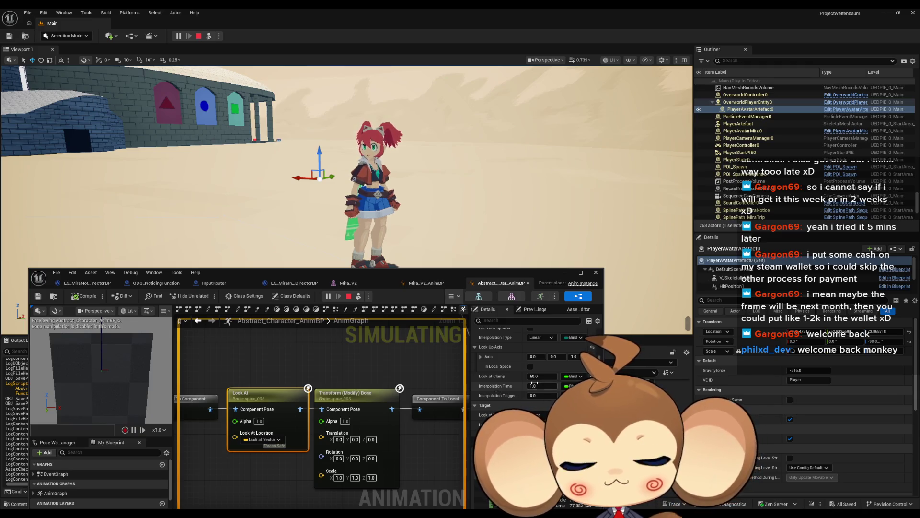
# Set the Look At Interpolation Time to 0, compile, and orbit to look down on the scene.
pyautogui.click(535, 386)
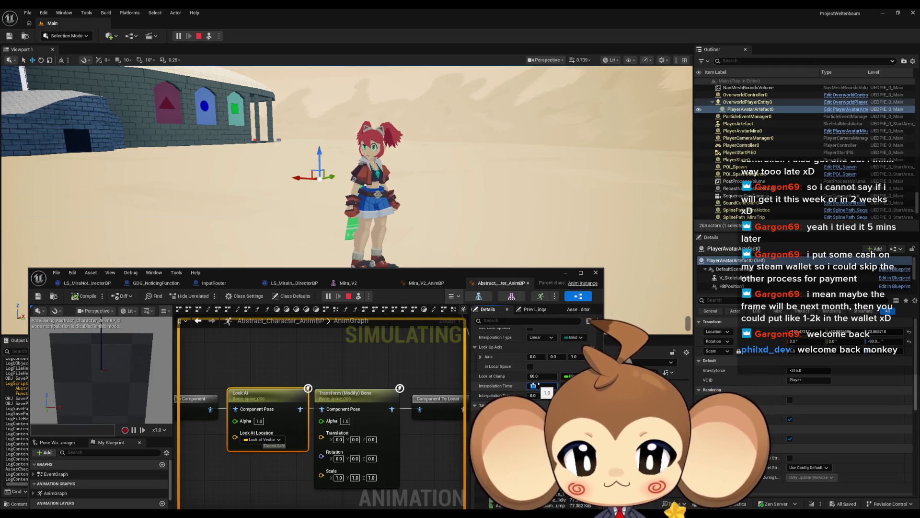
pyautogui.write('0')
pyautogui.press('Return')
pyautogui.click(85, 296)
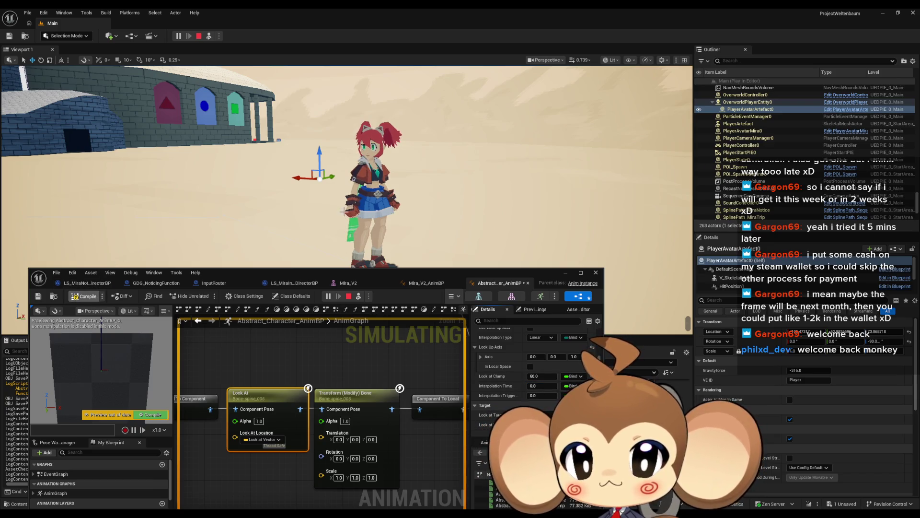
pyautogui.moveTo(324, 182)
pyautogui.mouseDown()
pyautogui.moveTo(330, 235)
pyautogui.moveTo(297, 240)
pyautogui.moveTo(263, 209)
pyautogui.moveTo(243, 246)
pyautogui.moveTo(379, 163)
pyautogui.moveTo(376, 153)
pyautogui.moveTo(425, 174)
pyautogui.moveTo(384, 189)
pyautogui.moveTo(286, 185)
pyautogui.moveTo(4, 143)
pyautogui.moveTo(29, 82)
pyautogui.moveTo(688, 236)
pyautogui.moveTo(5, 223)
pyautogui.moveTo(303, 198)
pyautogui.mouseUp()
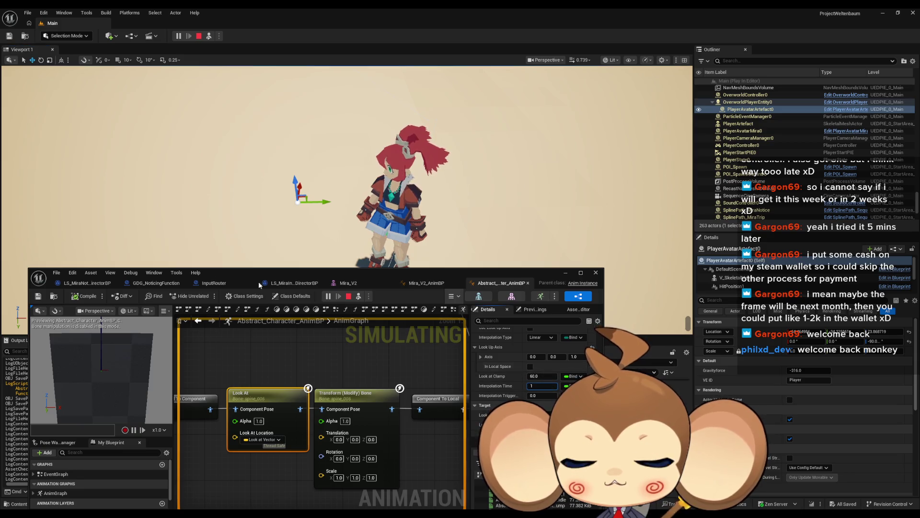
# Try Interpolation Time 1.0 then 10.0, moving the artefact to the character's left, and compile.
pyautogui.press('Return')
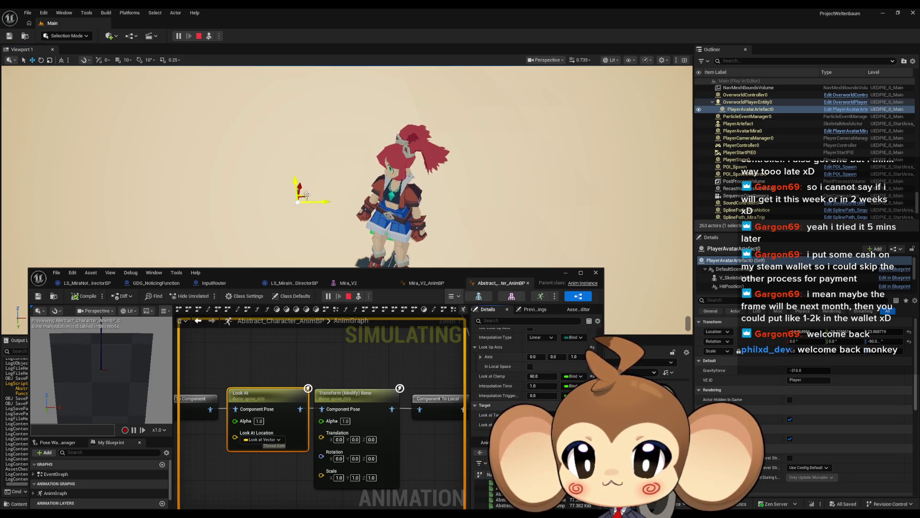
pyautogui.moveTo(307, 194)
pyautogui.mouseDown()
pyautogui.moveTo(295, 194)
pyautogui.moveTo(335, 242)
pyautogui.moveTo(275, 200)
pyautogui.moveTo(488, 251)
pyautogui.moveTo(415, 213)
pyautogui.moveTo(231, 155)
pyautogui.mouseUp()
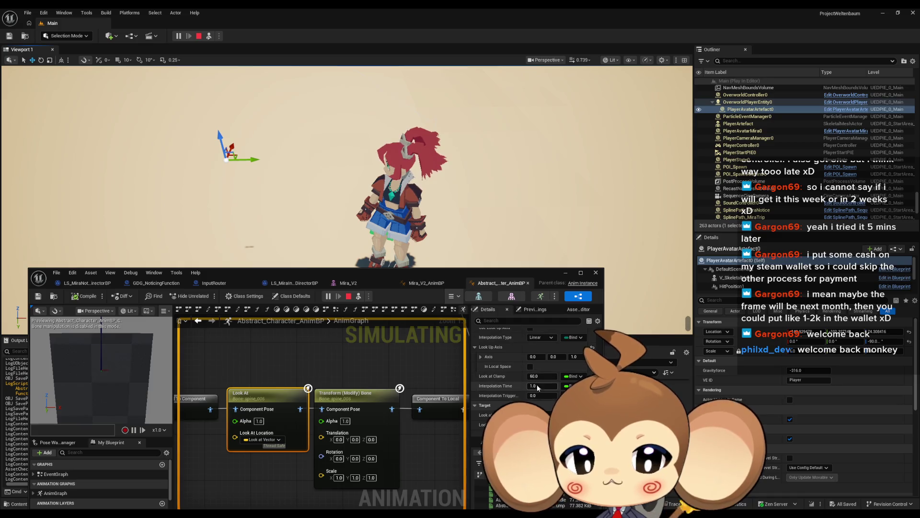
pyautogui.write('10')
pyautogui.press('Return')
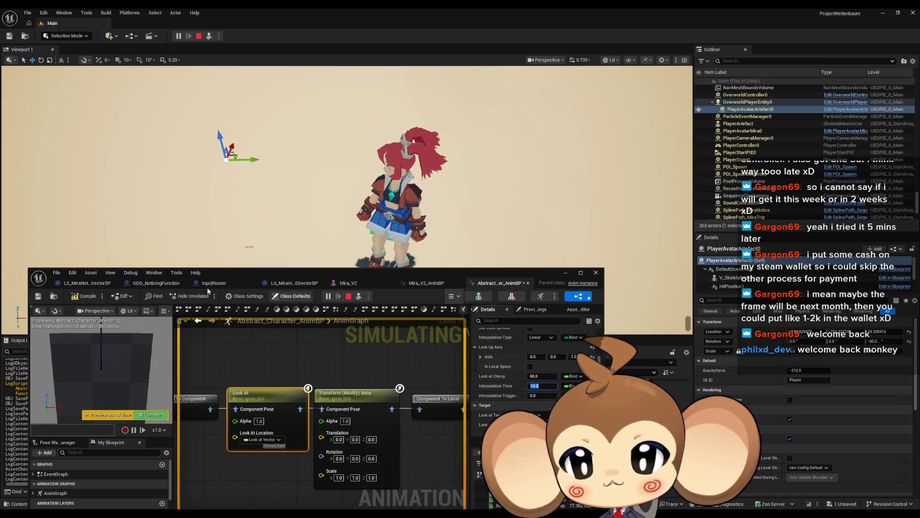
pyautogui.click(87, 297)
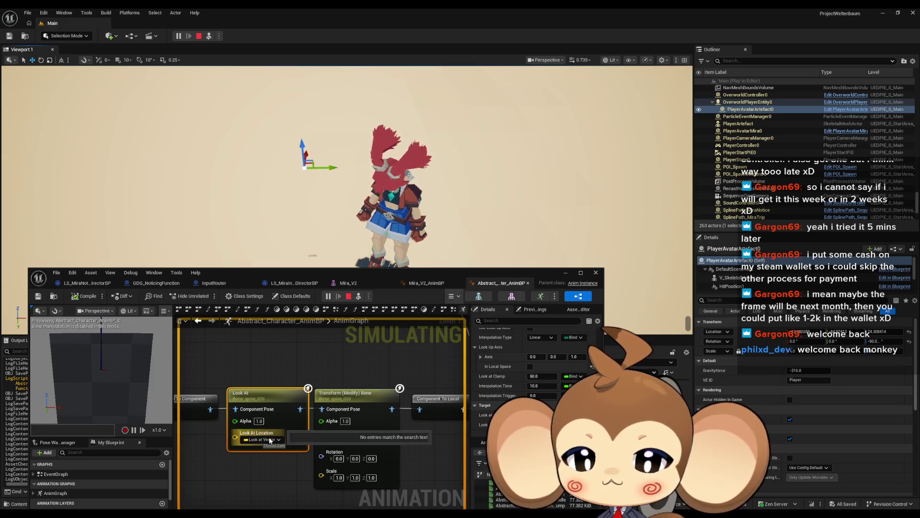
pyautogui.write('1')
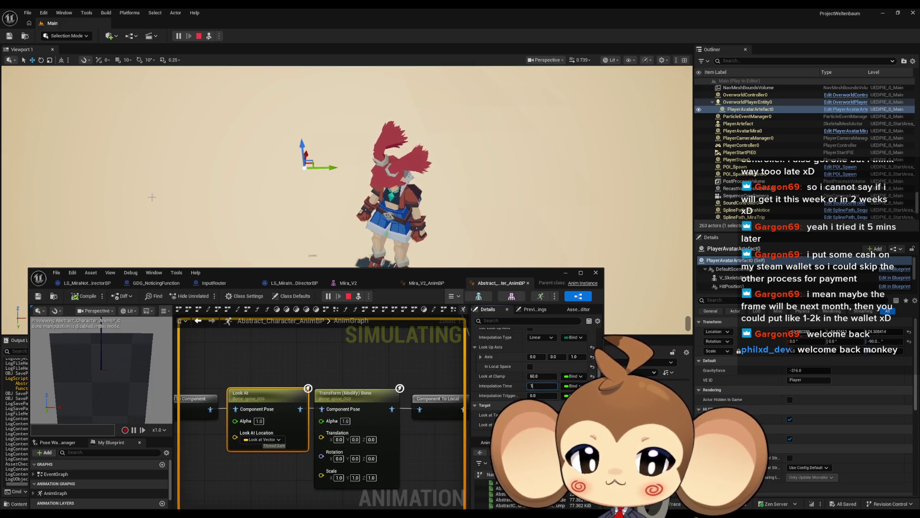
# Return Interpolation Time to 1.0, compile, then set it to 0.0.
pyautogui.press('Return')
pyautogui.click(82, 302)
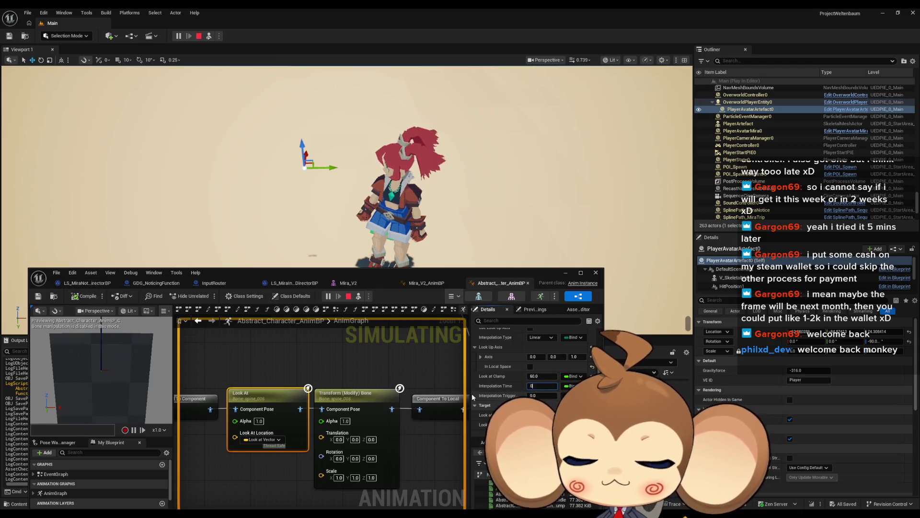
pyautogui.click(77, 297)
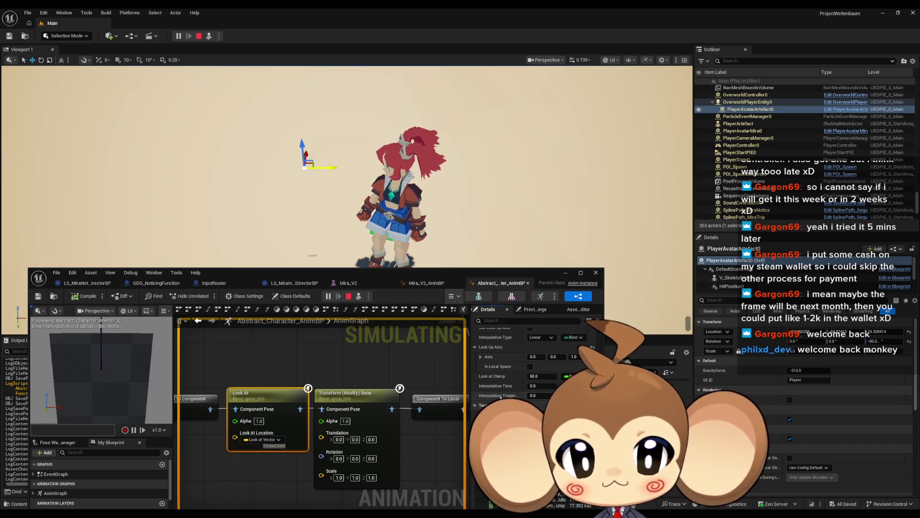
pyautogui.scroll(3, 537, 398)
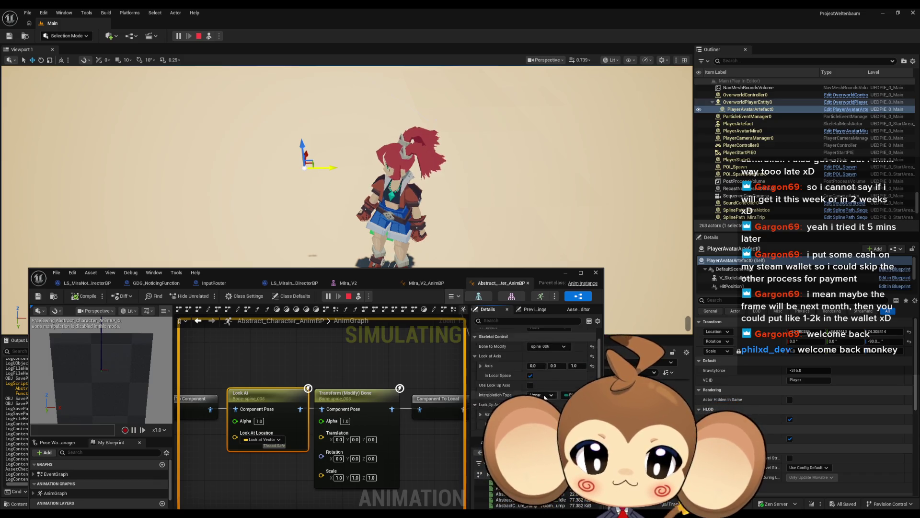
# Select the crater, then the Mira character PlayerAvatarMira0 in the level to show her details.
pyautogui.scroll(1, 544, 397)
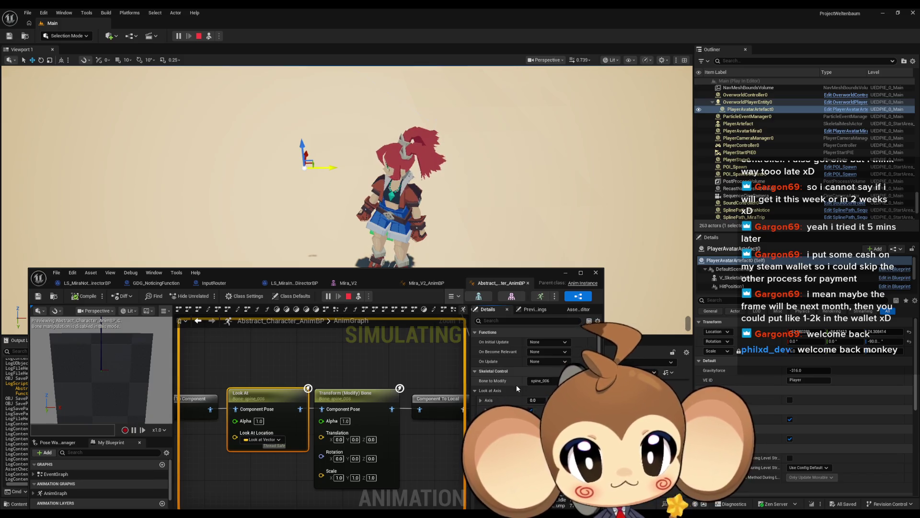
pyautogui.scroll(-2, 517, 384)
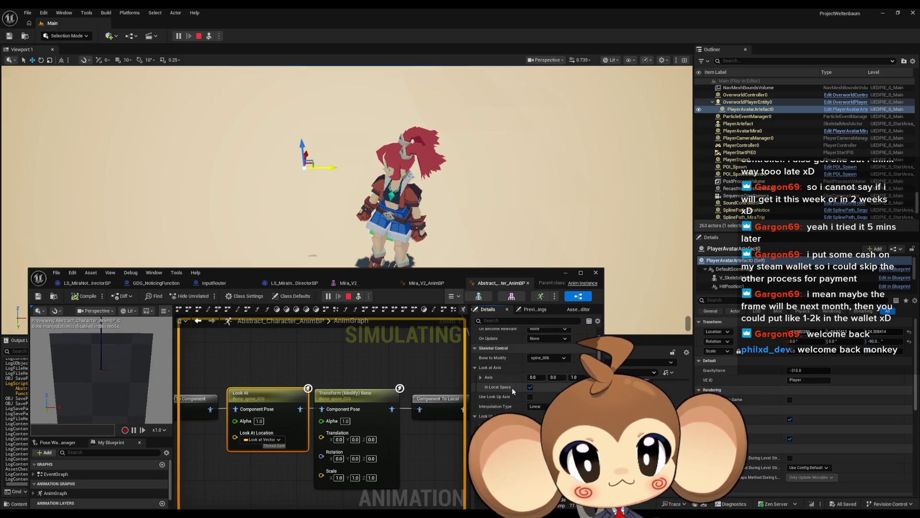
pyautogui.scroll(-2, 510, 389)
pyautogui.scroll(-4, 508, 392)
pyautogui.scroll(-1, 508, 392)
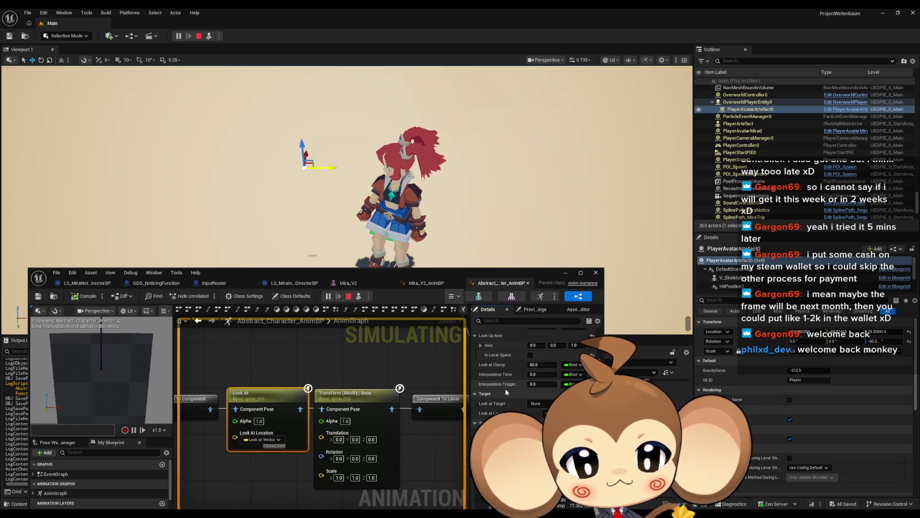
pyautogui.scroll(-5, 507, 389)
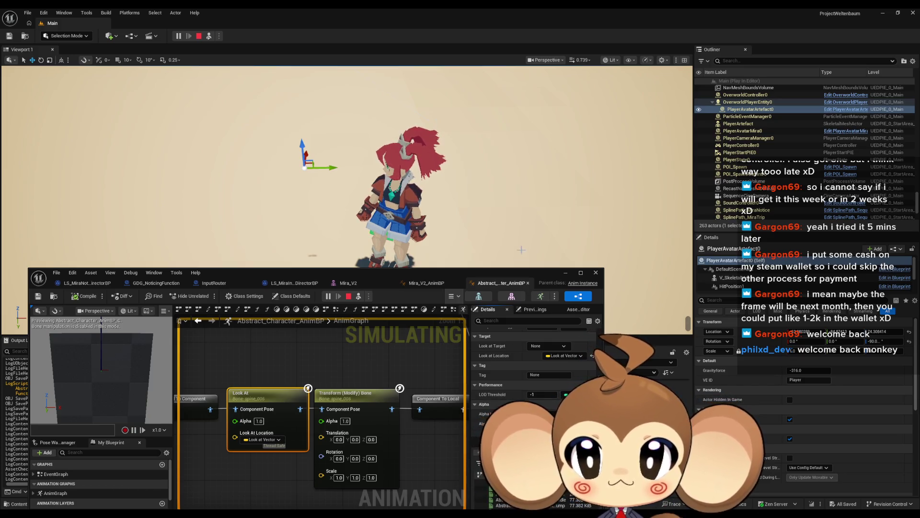
pyautogui.click(331, 169)
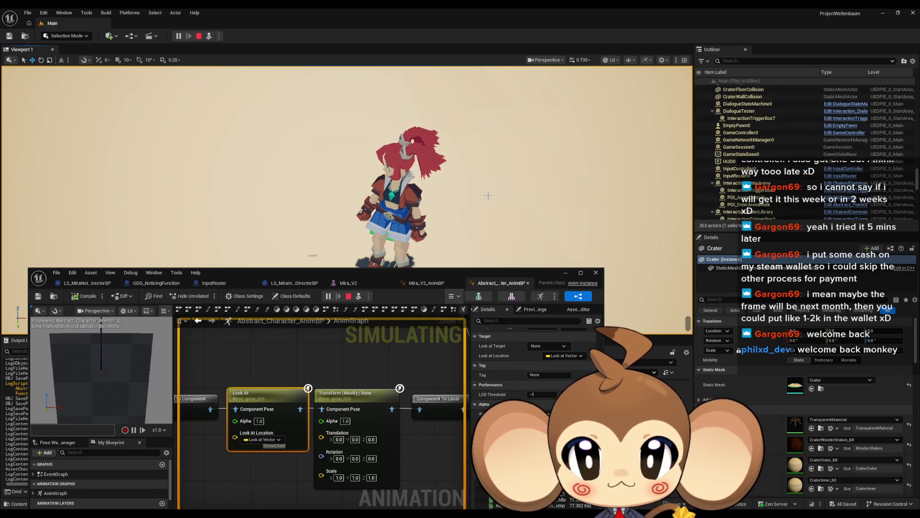
pyautogui.click(403, 201)
# Pan the AnimGraph to bring the Look At and Transform (Modify) Bone nodes into view.
pyautogui.scroll(3, 535, 373)
pyautogui.scroll(1, 536, 373)
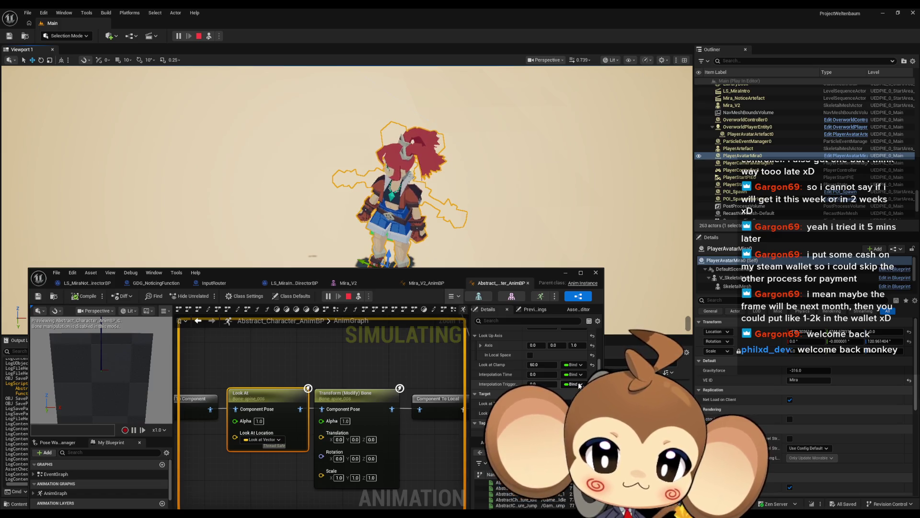
pyautogui.moveTo(378, 388); pyautogui.dragTo(425, 370)
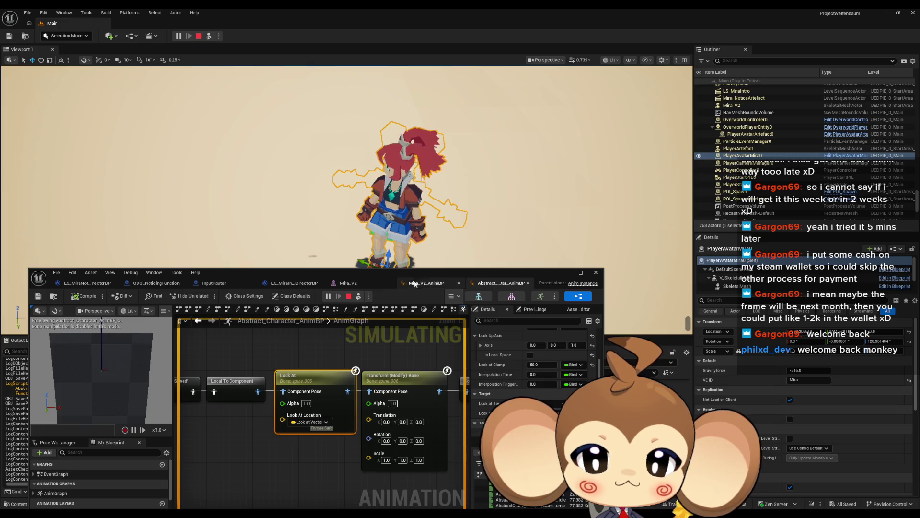
# In Abstract_Character_AnimBP's EventGraph, split the Look at Vector and actor location pins into X, Y, Z.
pyautogui.click(431, 284)
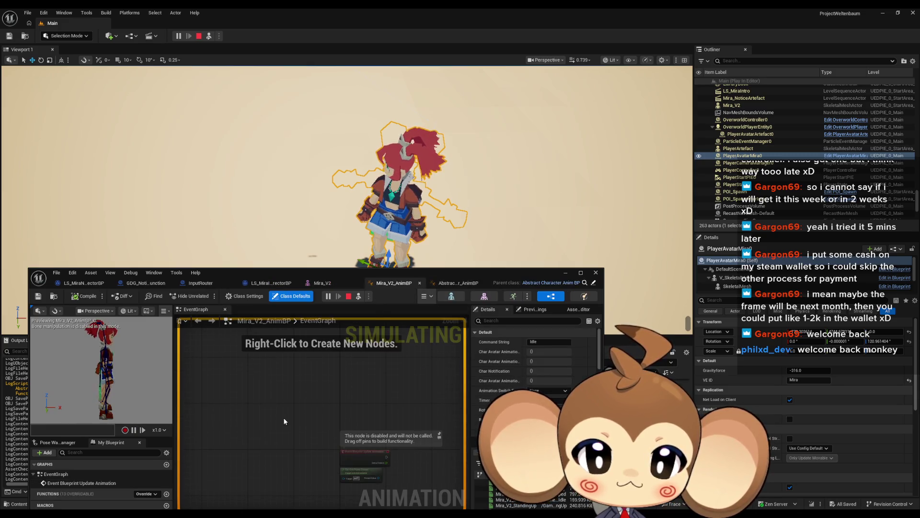
pyautogui.click(458, 283)
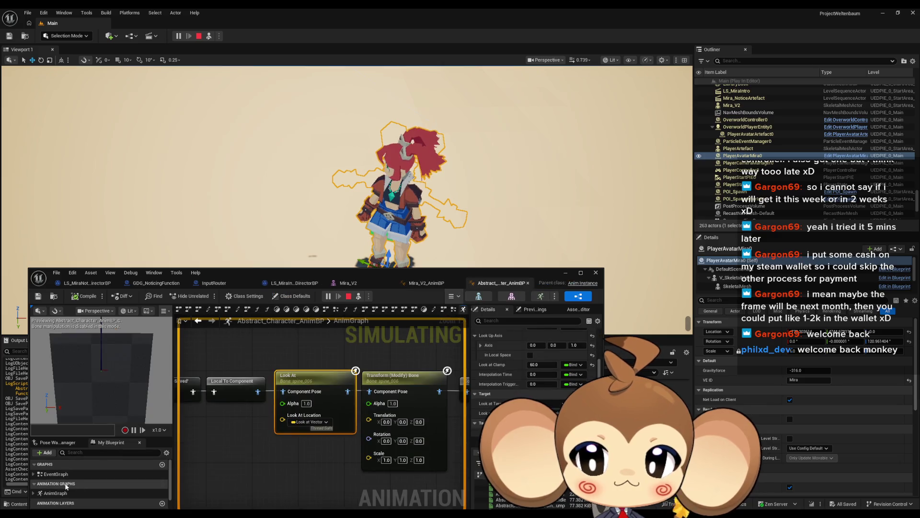
pyautogui.doubleClick(56, 474)
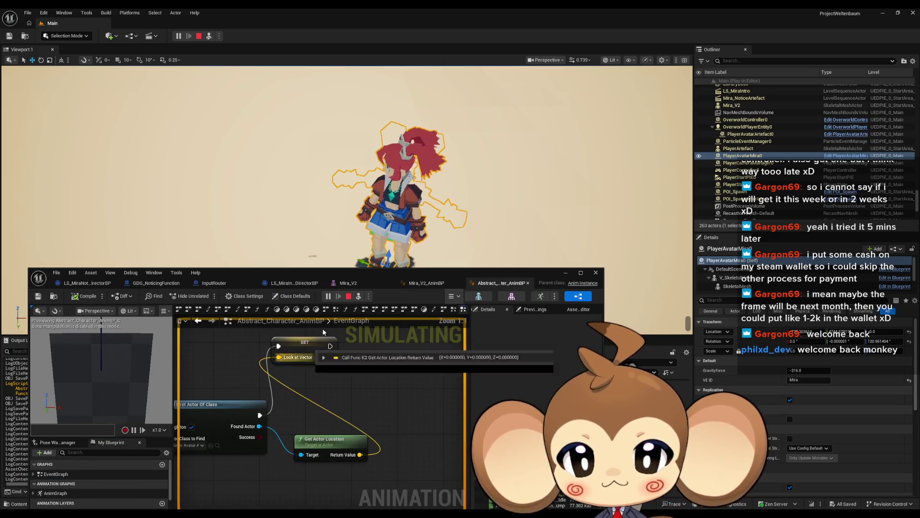
pyautogui.press('Escape')
pyautogui.press('Escape')
pyautogui.rightClick(280, 361)
pyautogui.click(303, 390)
pyautogui.rightClick(359, 454)
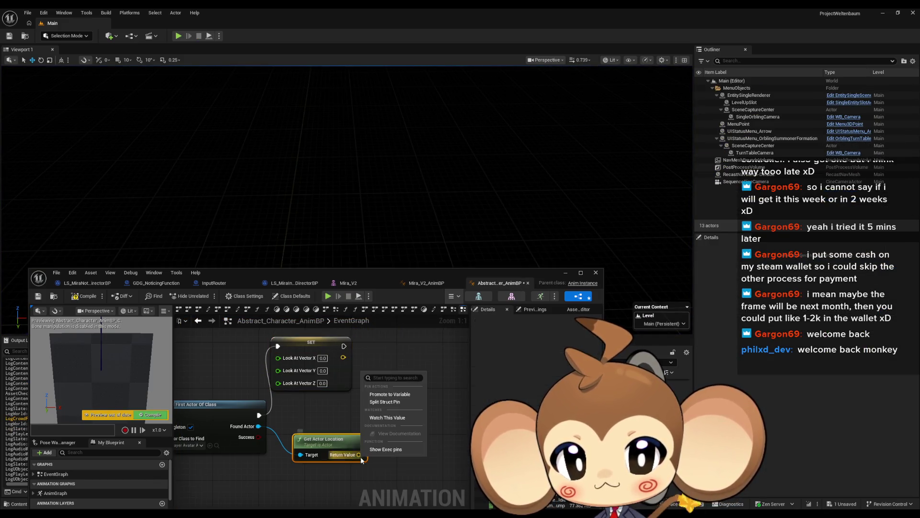
pyautogui.click(388, 404)
# Add 53 to the actor location's Z with a new add node.
pyautogui.moveTo(363, 477); pyautogui.dragTo(394, 471)
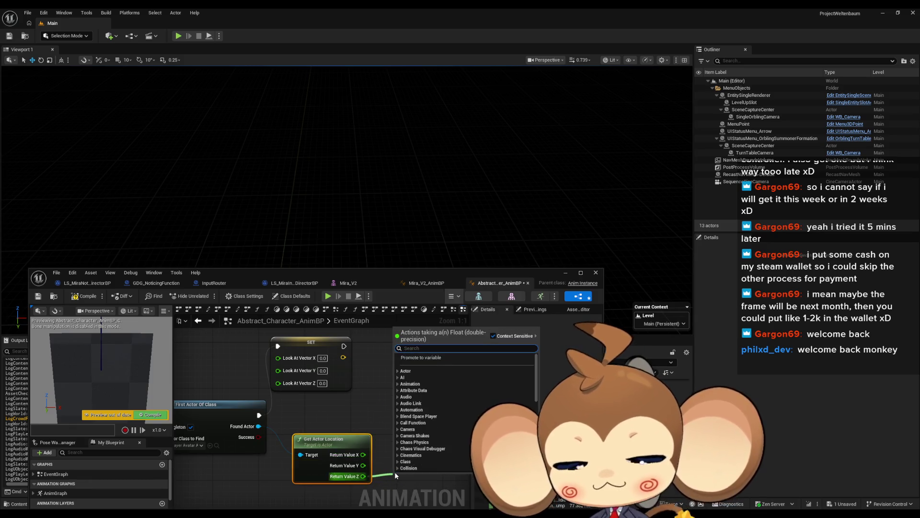
pyautogui.write('+')
pyautogui.press('Return')
pyautogui.click(409, 487)
pyautogui.write('53')
pyautogui.press('Return')
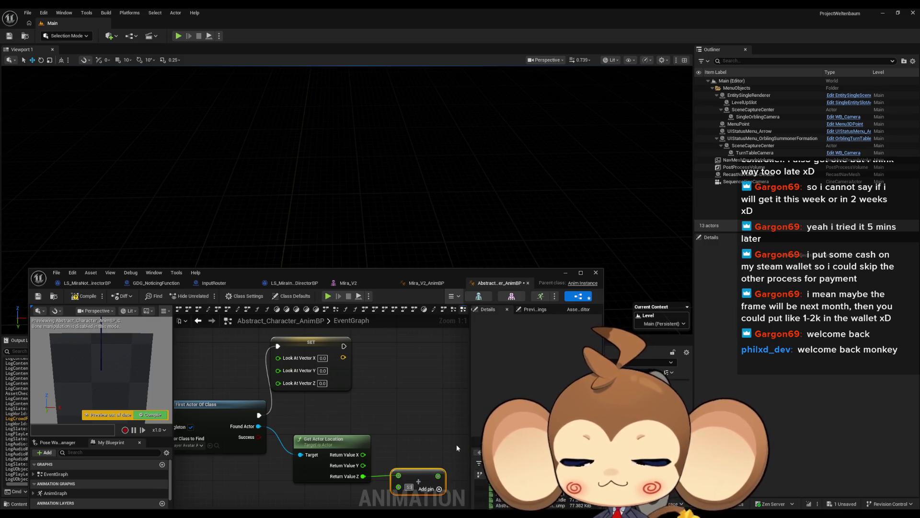
# Wire the raised Z and the location components into Look at Vector, then play the game.
pyautogui.moveTo(438, 476); pyautogui.dragTo(278, 383)
pyautogui.moveTo(363, 455)
pyautogui.mouseDown()
pyautogui.moveTo(294, 368)
pyautogui.moveTo(279, 369)
pyautogui.mouseUp()
pyautogui.click(294, 64)
pyautogui.click(179, 37)
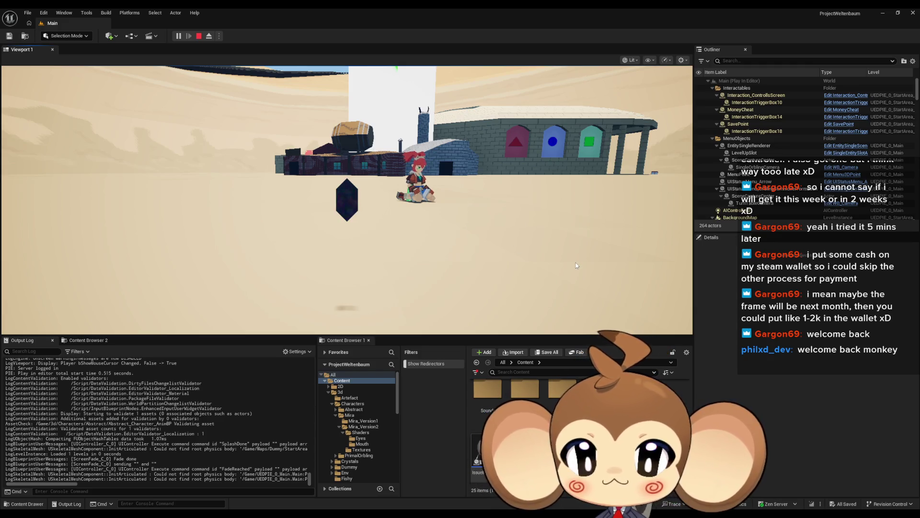
# Watch Mira in full-screen play, stop the session, and bring the animation blueprint window forward.
pyautogui.press('F11')
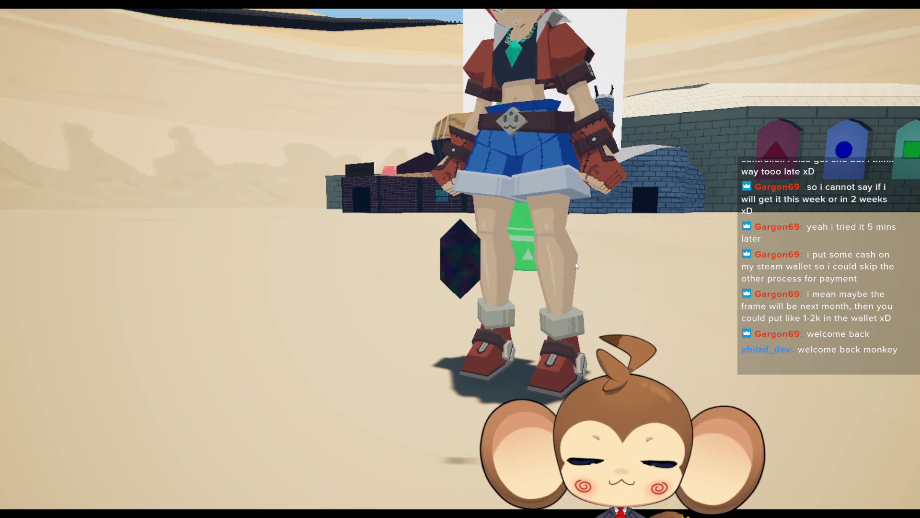
pyautogui.press('F11')
pyautogui.click(198, 39)
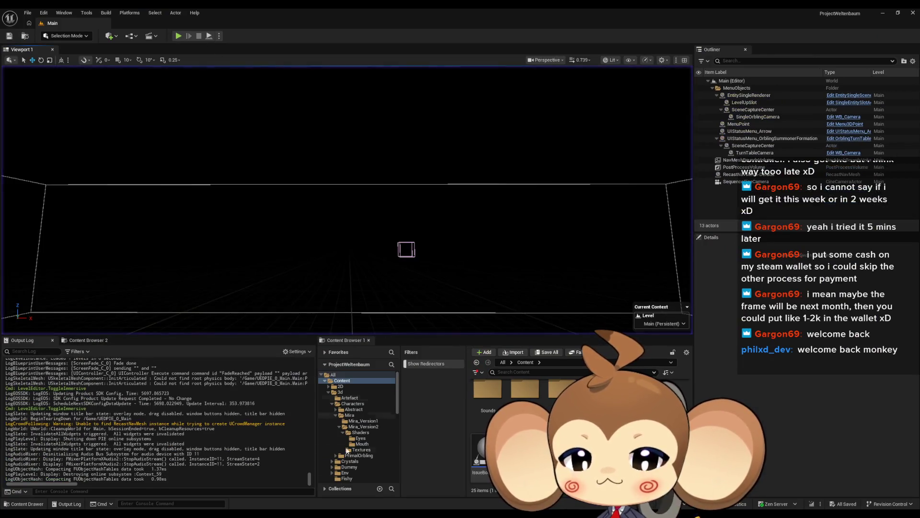
pyautogui.moveTo(360, 512)
pyautogui.moveTo(373, 489)
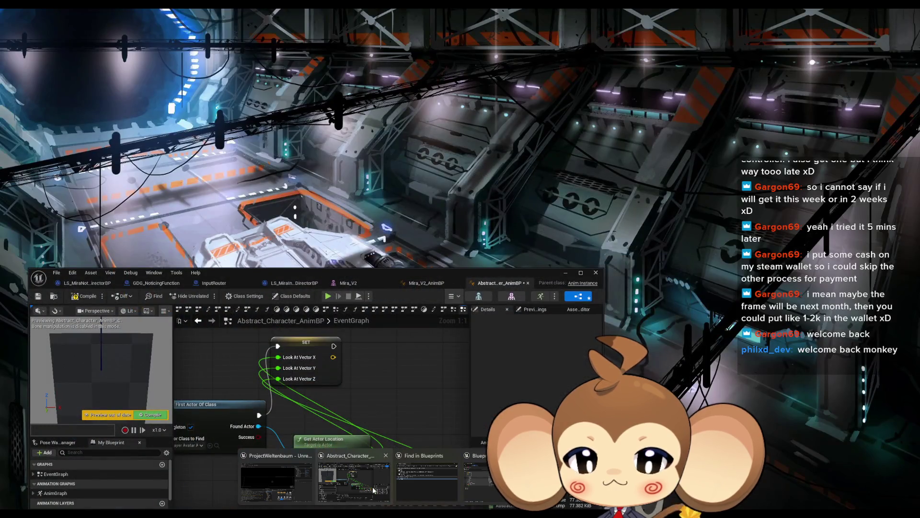
pyautogui.moveTo(470, 496)
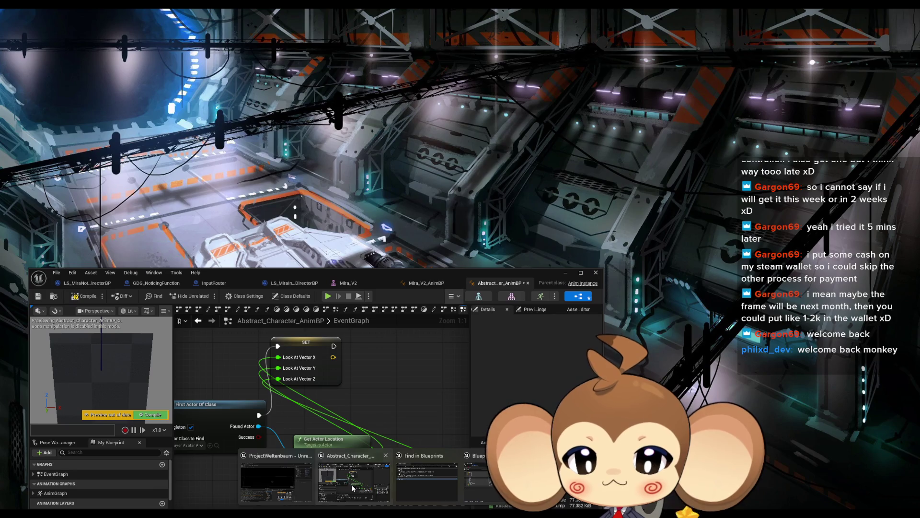
pyautogui.click(351, 484)
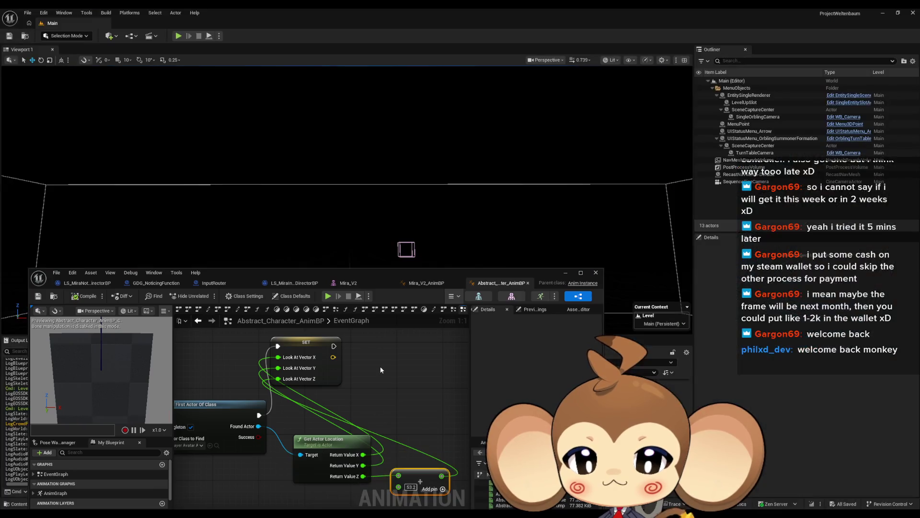
# Set the Look At node's Look at Clamp to 70, save, and start a test play session.
pyautogui.scroll(-2, 379, 394)
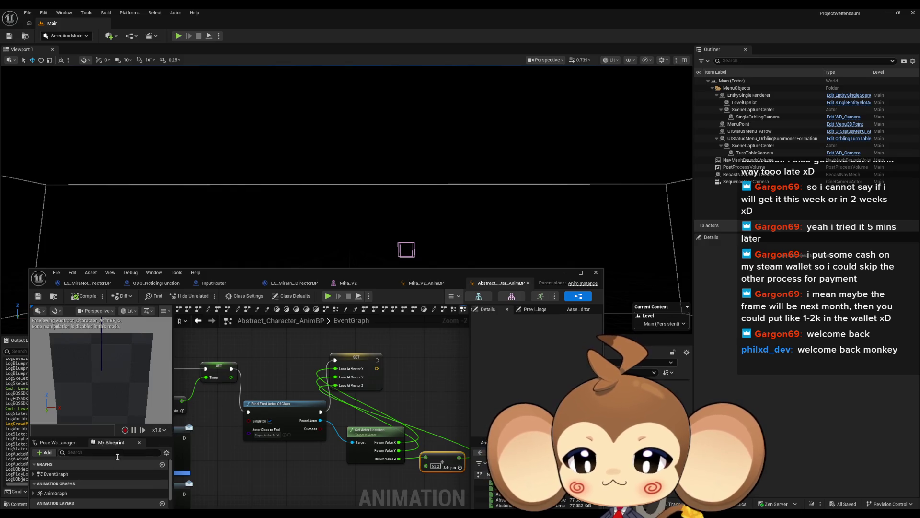
pyautogui.doubleClick(56, 493)
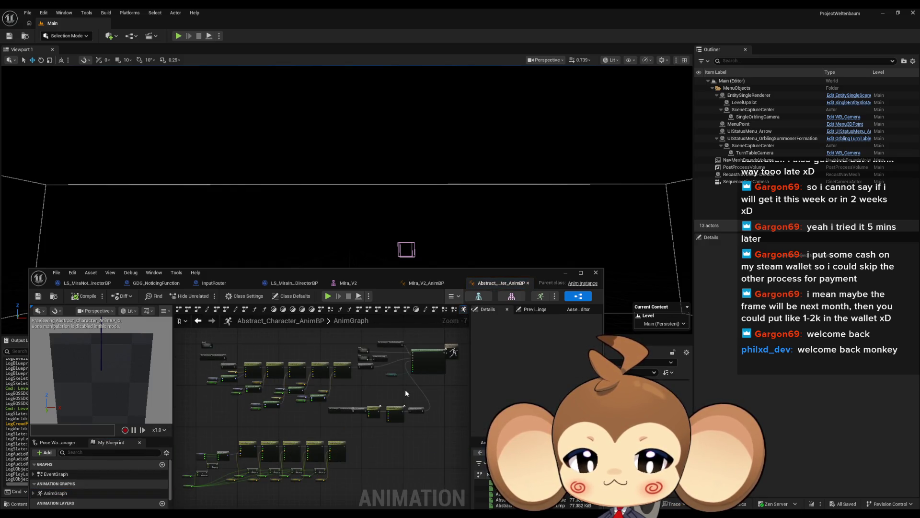
pyautogui.scroll(7, 406, 386)
pyautogui.click(307, 426)
pyautogui.scroll(-2, 544, 392)
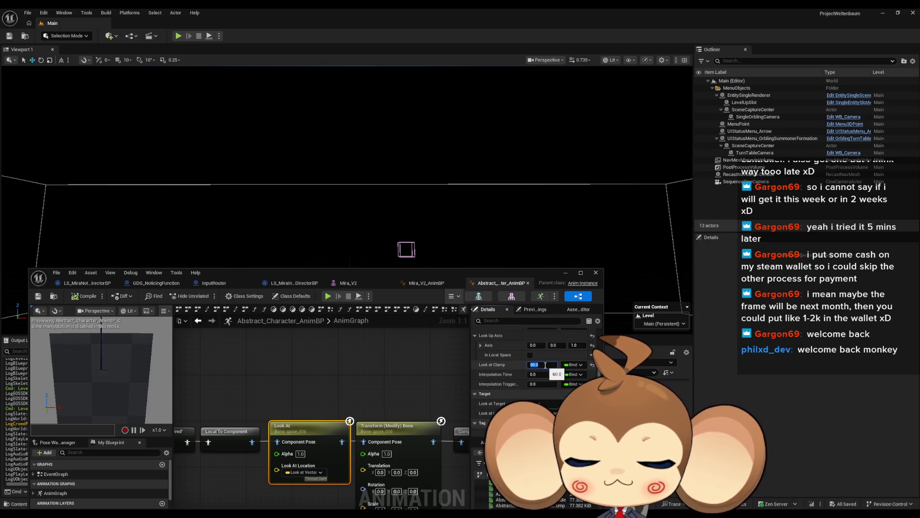
pyautogui.write('70')
pyautogui.press('Return')
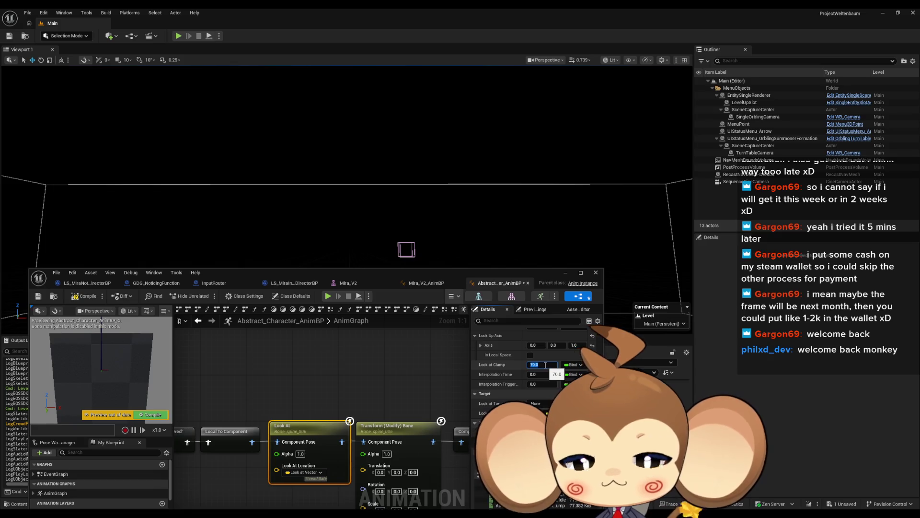
pyautogui.hotkey('ctrl', 's')
pyautogui.click(564, 272)
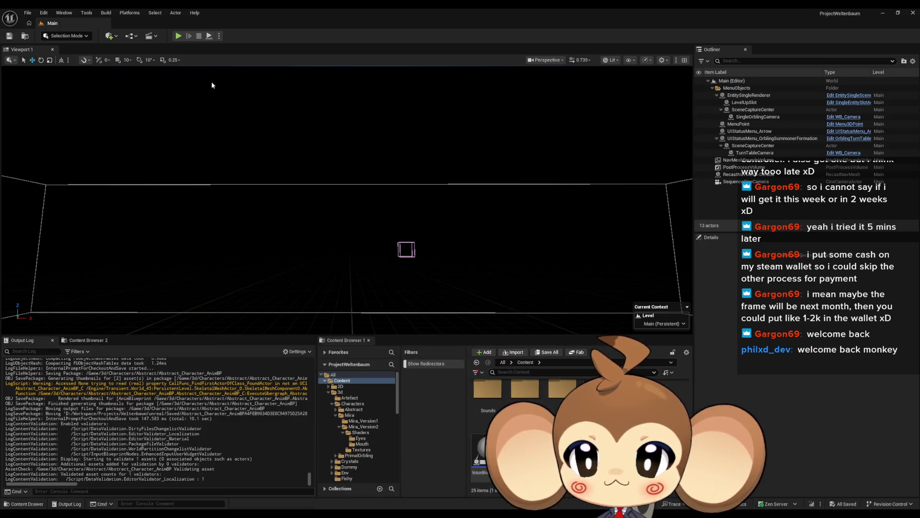
pyautogui.click(179, 37)
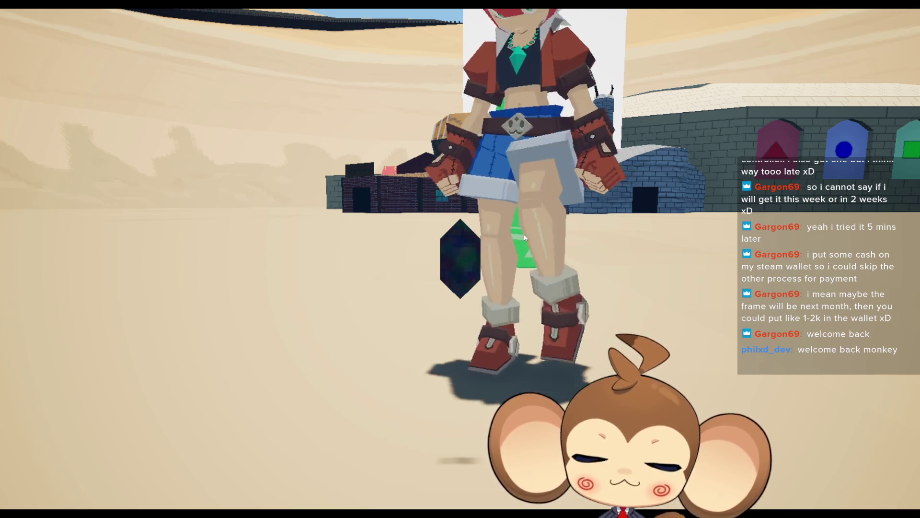
pyautogui.press('F11')
pyautogui.press('Escape')
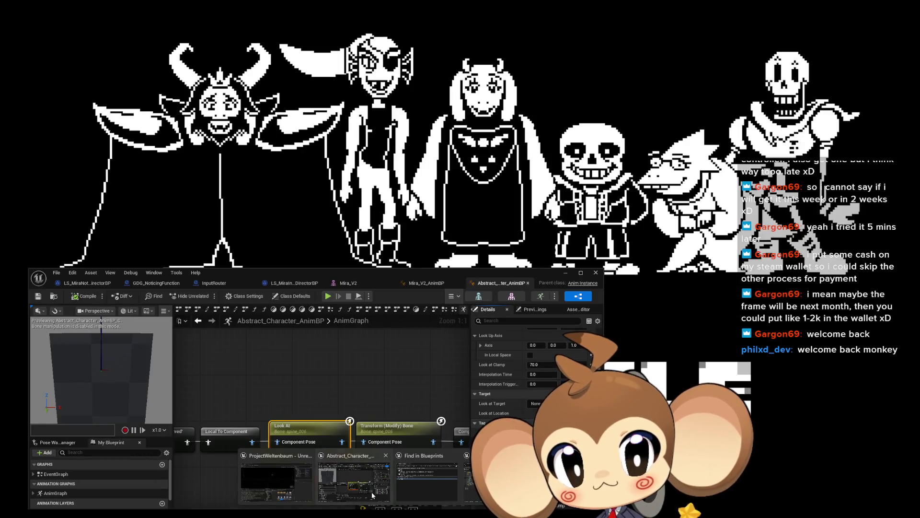
# Set the Look At Interpolation Time to 1, compile, and start playing to test the smoothing.
pyautogui.click(372, 495)
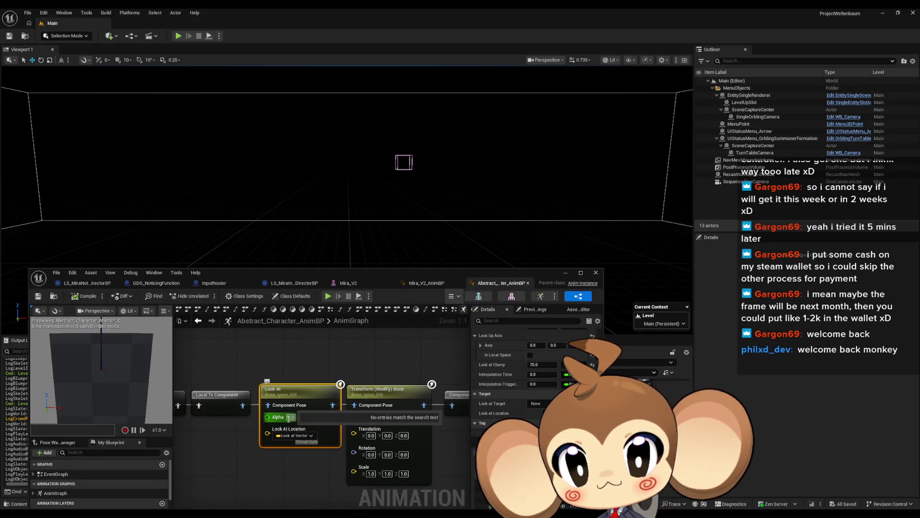
pyautogui.scroll(-1, 506, 367)
pyautogui.click(542, 362)
pyautogui.write('1')
pyautogui.click(83, 296)
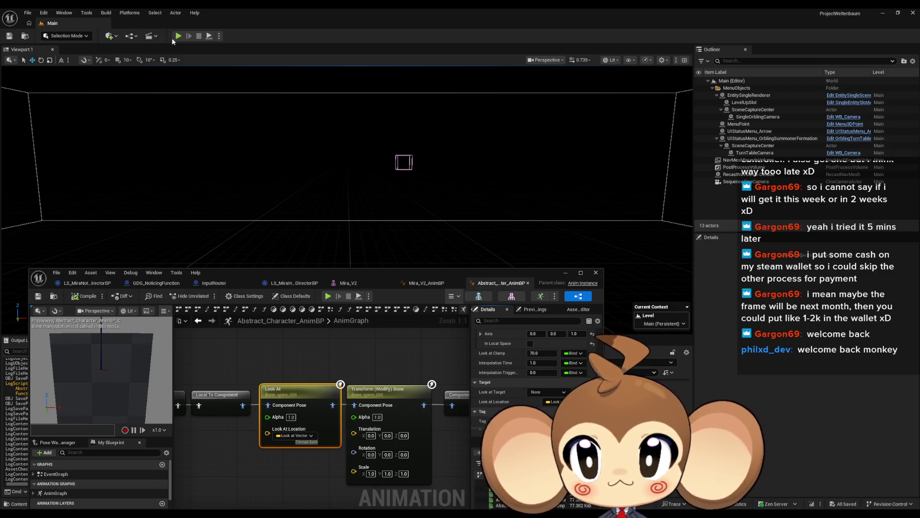
pyautogui.click(177, 36)
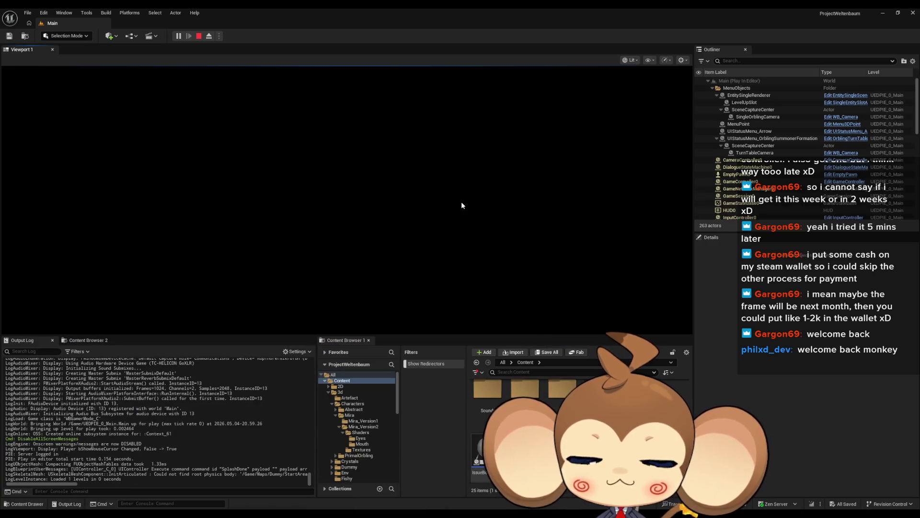
# Orbit the game camera around Mira in full-screen play, then return to the editor layout.
pyautogui.press('F11')
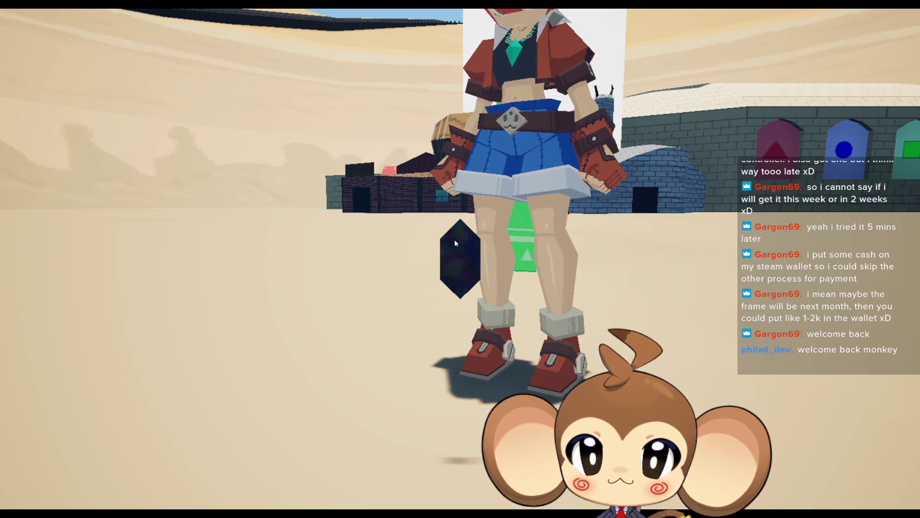
pyautogui.scroll(-5, 695, 108)
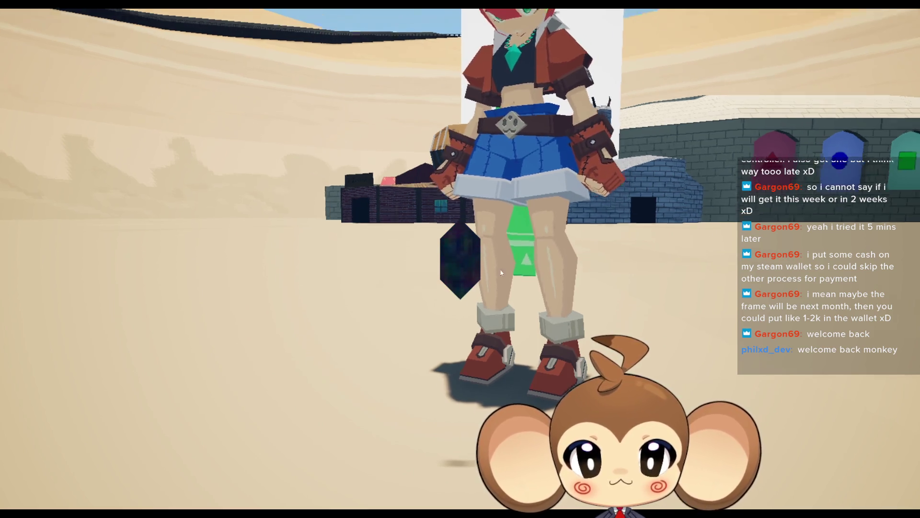
pyautogui.moveTo(694, 108); pyautogui.dragTo(735, 154)
pyautogui.scroll(5, 849, 193)
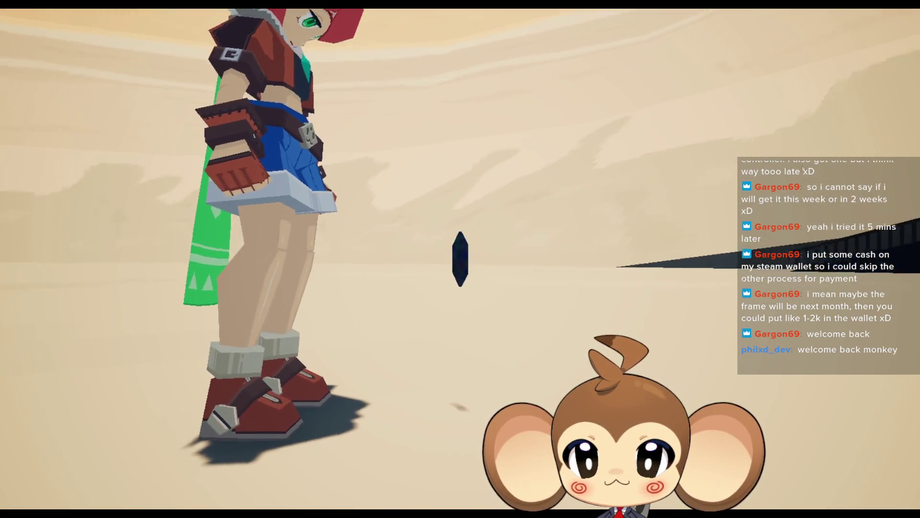
pyautogui.moveTo(849, 192); pyautogui.dragTo(755, 203)
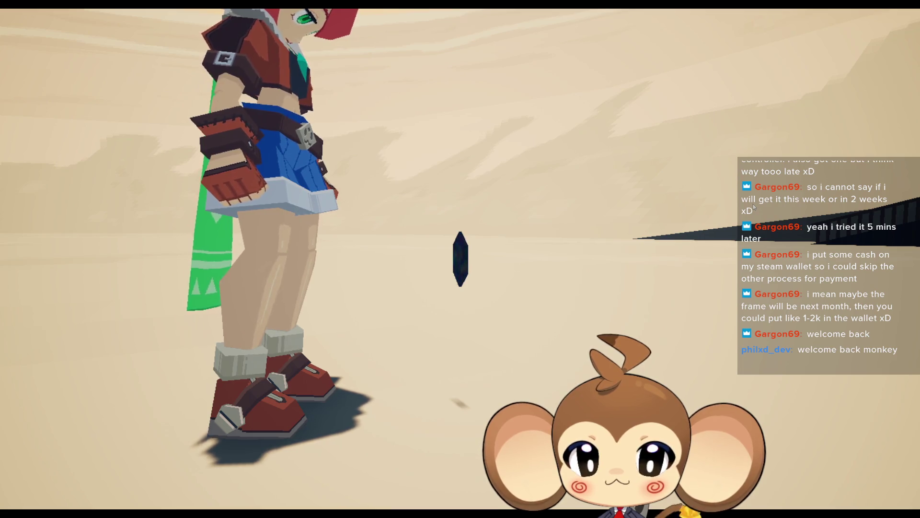
pyautogui.moveTo(831, 259)
pyautogui.mouseDown()
pyautogui.moveTo(219, 215)
pyautogui.moveTo(478, 223)
pyautogui.moveTo(319, 219)
pyautogui.mouseUp()
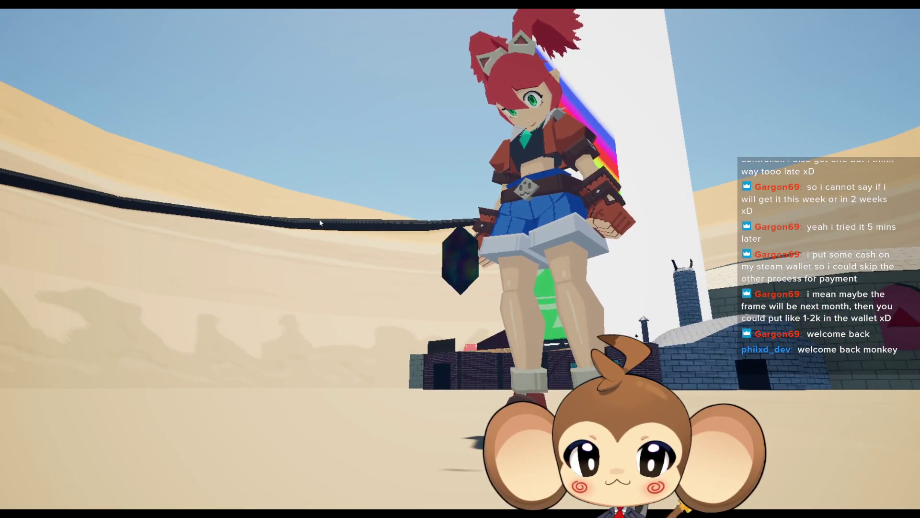
pyautogui.moveTo(426, 230); pyautogui.dragTo(385, 330)
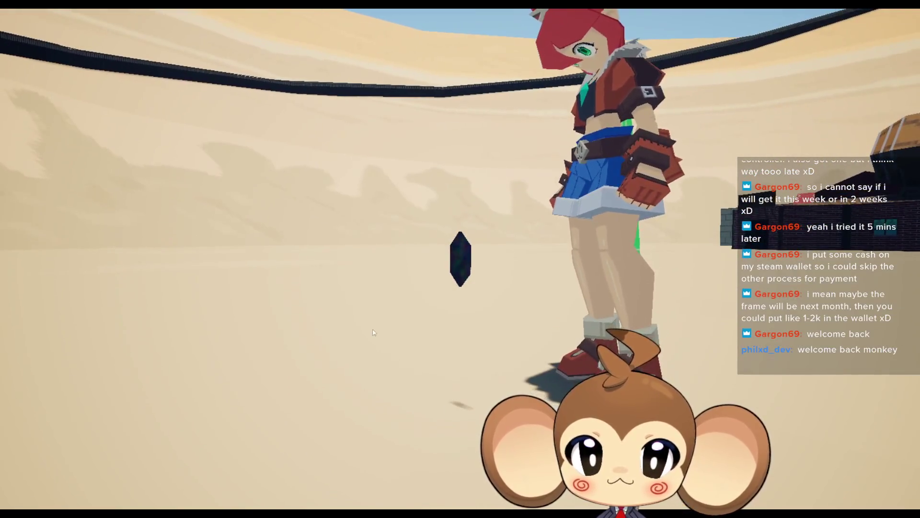
pyautogui.press('F11')
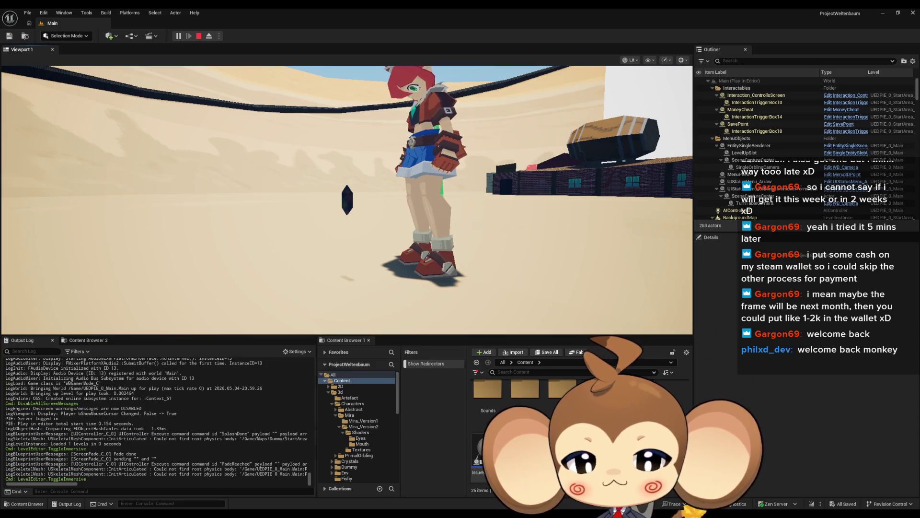
# Stop play and open the EventGraph of Abstract_Character_AnimBP.
pyautogui.click(199, 36)
pyautogui.moveTo(364, 513)
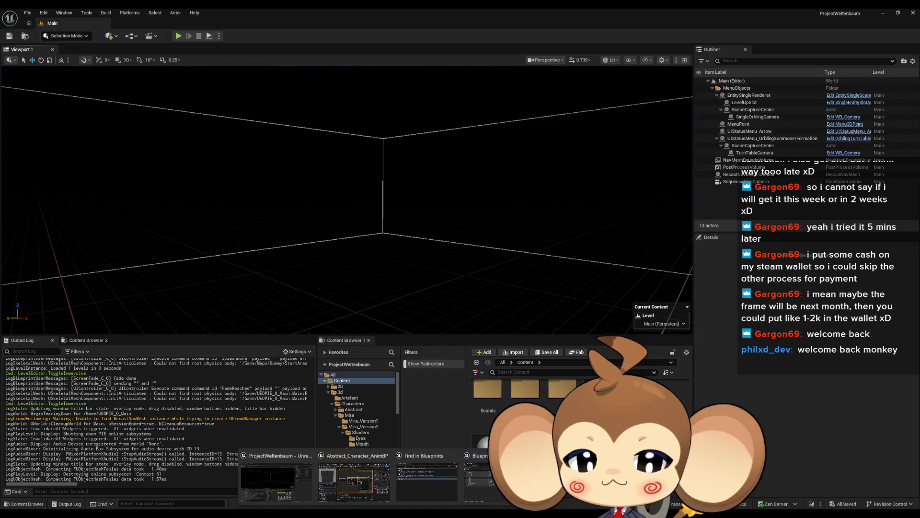
pyautogui.click(361, 478)
pyautogui.moveTo(438, 441)
pyautogui.mouseDown()
pyautogui.moveTo(420, 397)
pyautogui.moveTo(431, 402)
pyautogui.mouseUp()
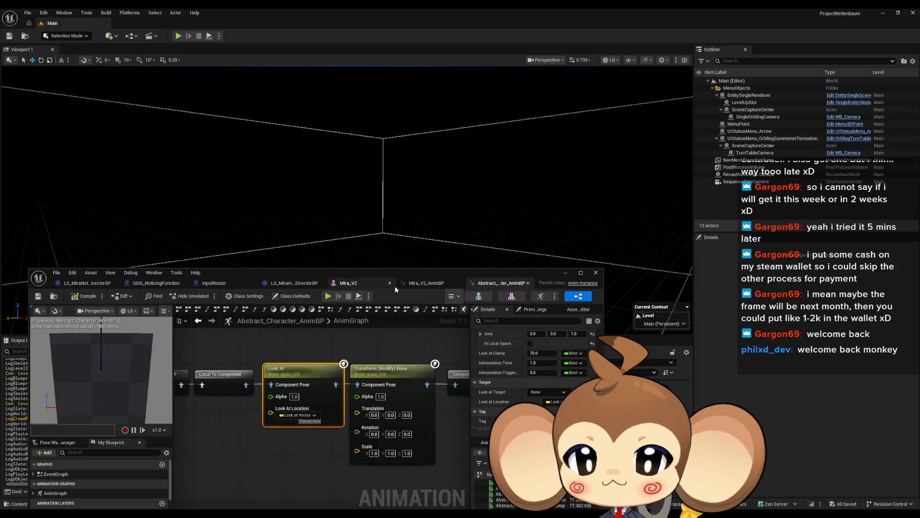
pyautogui.doubleClick(65, 471)
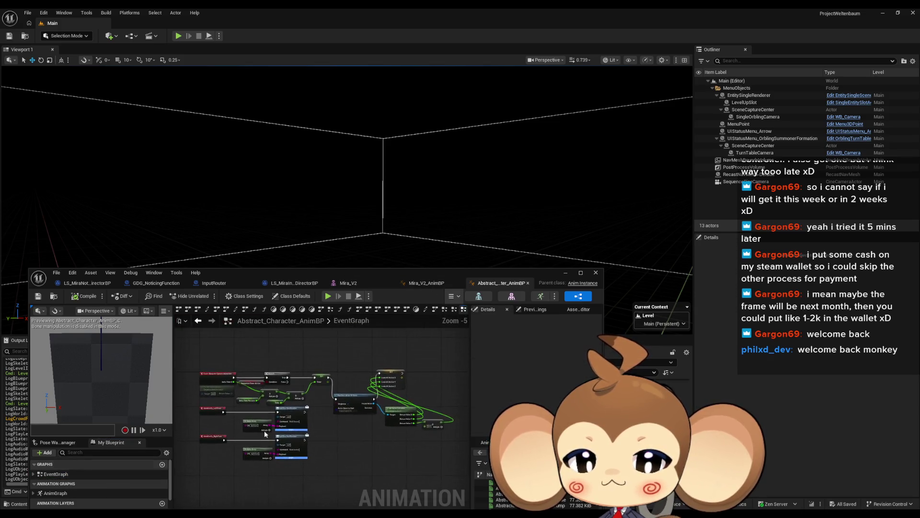
# Duplicate the 53.2 add node and change the value to 73.2.
pyautogui.scroll(1, 342, 439)
pyautogui.click(342, 418)
pyautogui.hotkey('ctrl', 'c')
pyautogui.hotkey('ctrl', 'v')
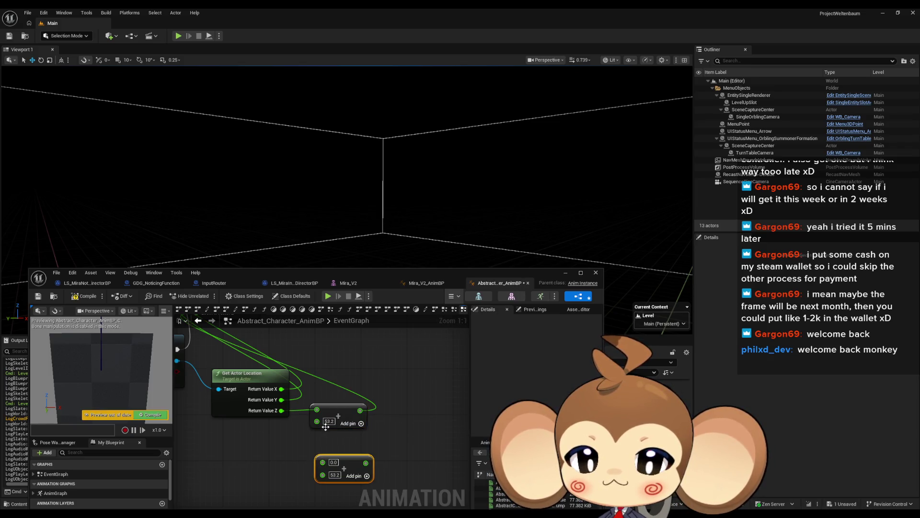
pyautogui.write('73.2')
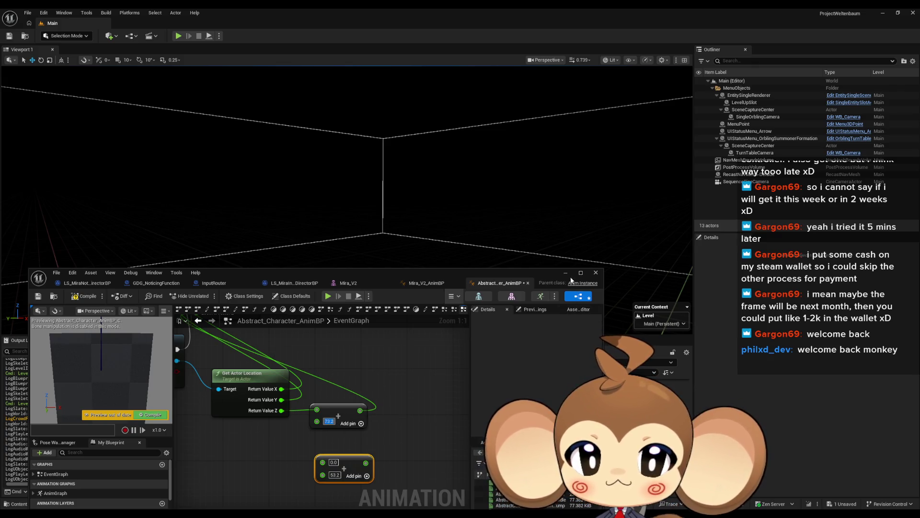
pyautogui.click(183, 34)
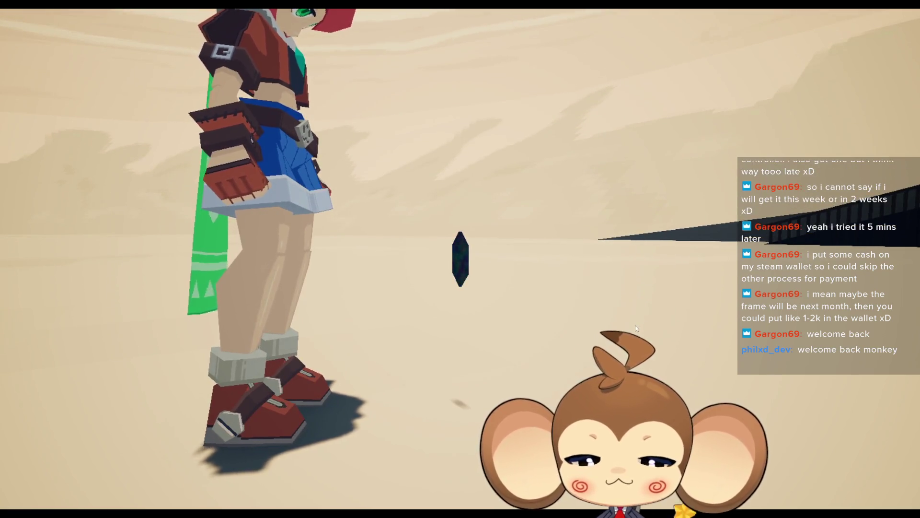
pyautogui.press('F11')
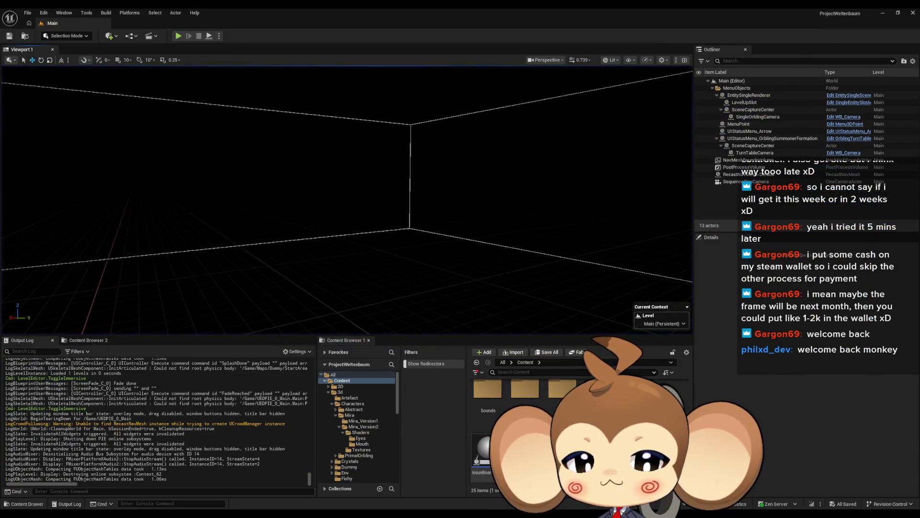
# Restore the add node's value from 73.2 back to 53.2.
pyautogui.hotkey('alt', 'Tab')
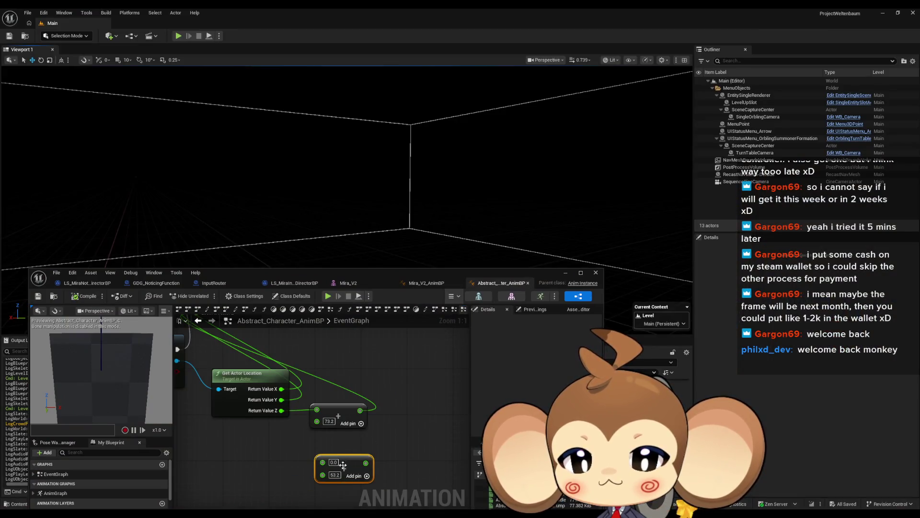
pyautogui.click(328, 421)
pyautogui.write('53.2')
pyautogui.click(315, 338)
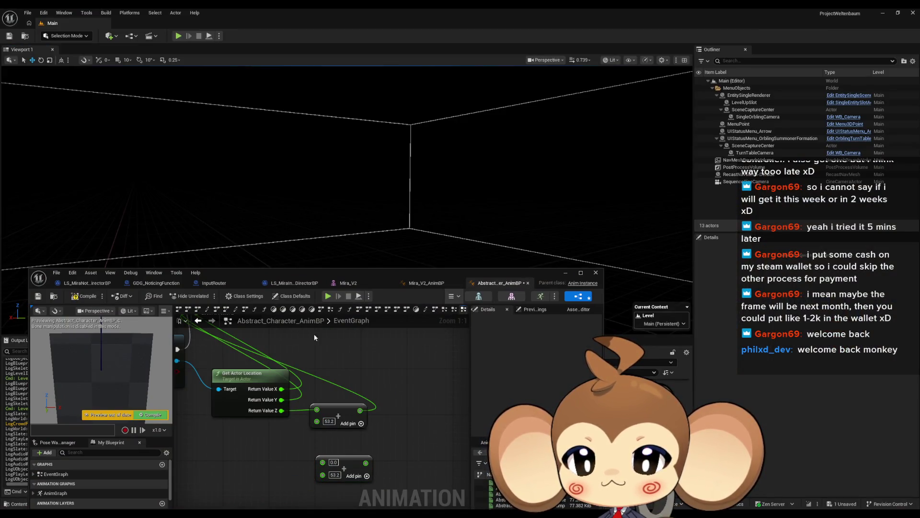
# Open the AnimGraph, select the Look At node and compile the blueprint.
pyautogui.doubleClick(56, 493)
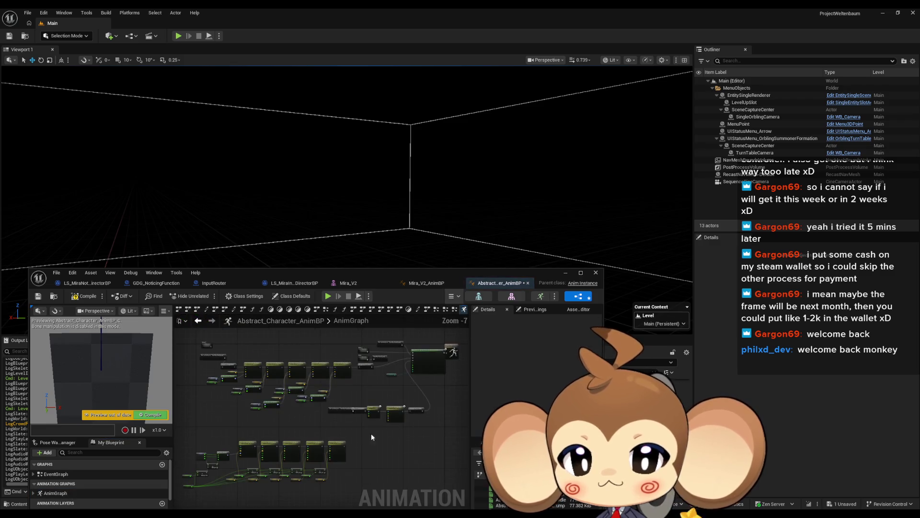
pyautogui.click(373, 410)
pyautogui.scroll(3, 383, 432)
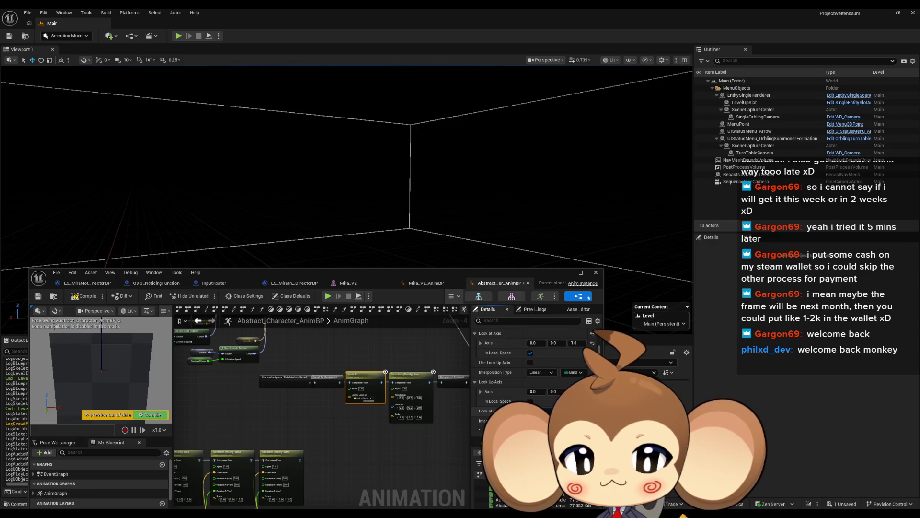
pyautogui.click(85, 296)
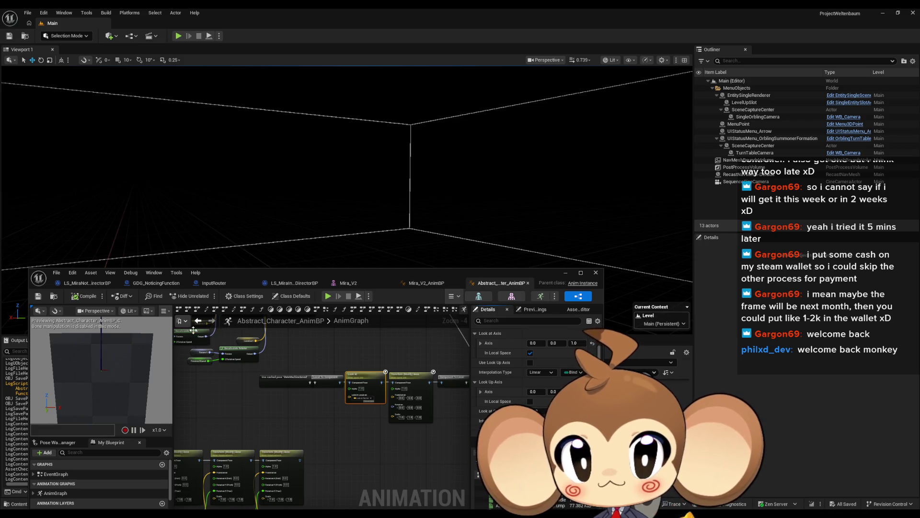
pyautogui.scroll(1, 348, 419)
pyautogui.scroll(3, 347, 416)
pyautogui.scroll(-5, 120, 471)
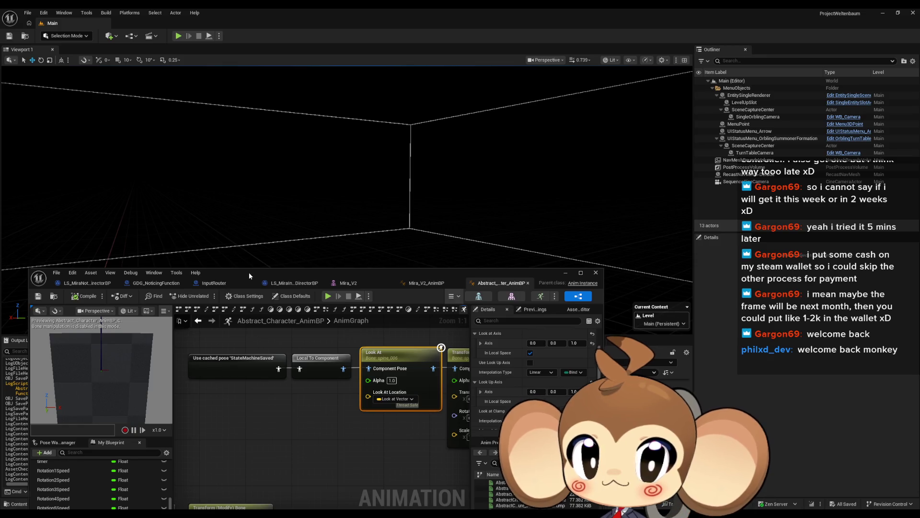
pyautogui.moveTo(249, 272); pyautogui.dragTo(287, 144)
pyautogui.scroll(5, 157, 376)
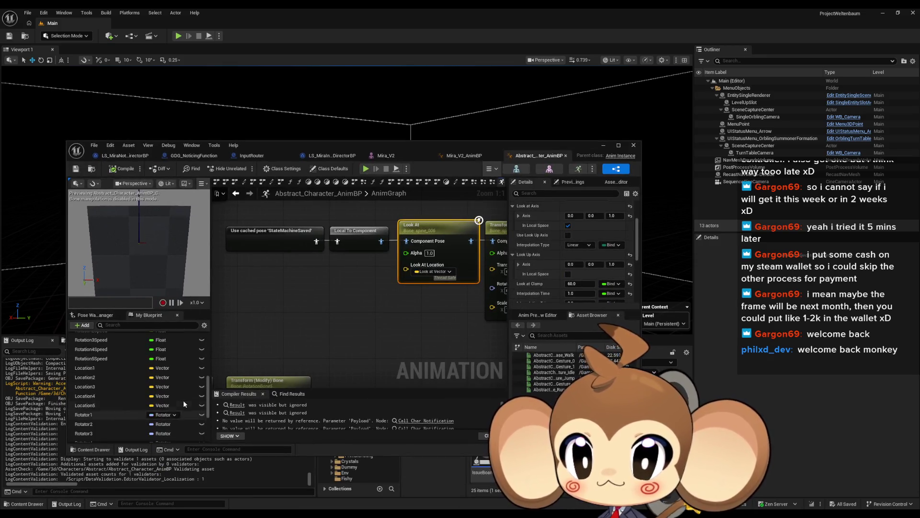
# Create Float variable LookAtAlpha, feed its getter into Look At's Alpha, and compile.
pyautogui.click(200, 410)
pyautogui.write('LookAtAlpha')
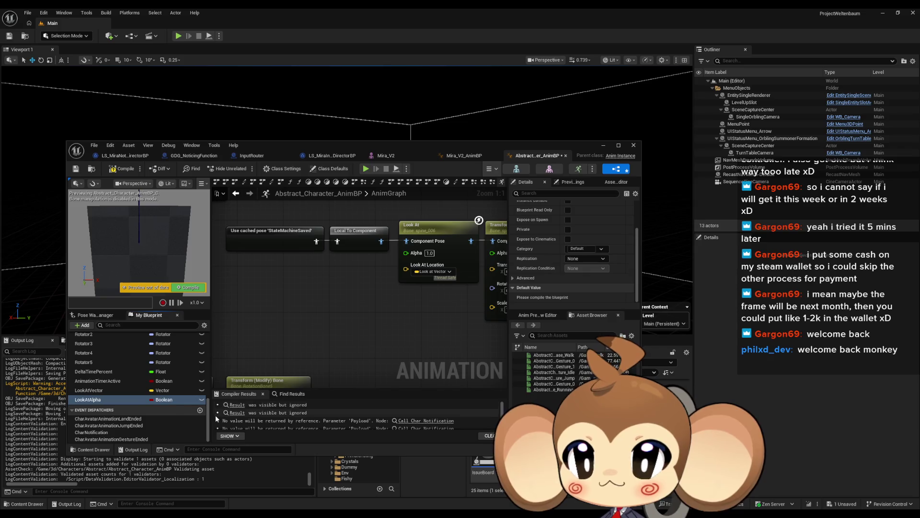
pyautogui.press('Return')
pyautogui.click(165, 400)
pyautogui.click(167, 294)
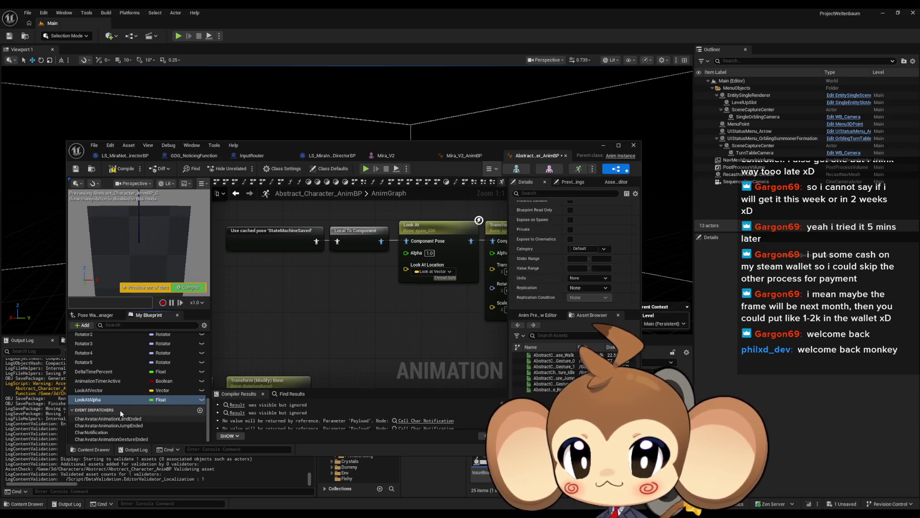
pyautogui.moveTo(316, 275)
pyautogui.mouseDown()
pyautogui.moveTo(406, 253)
pyautogui.moveTo(350, 270)
pyautogui.mouseUp()
pyautogui.click(336, 287)
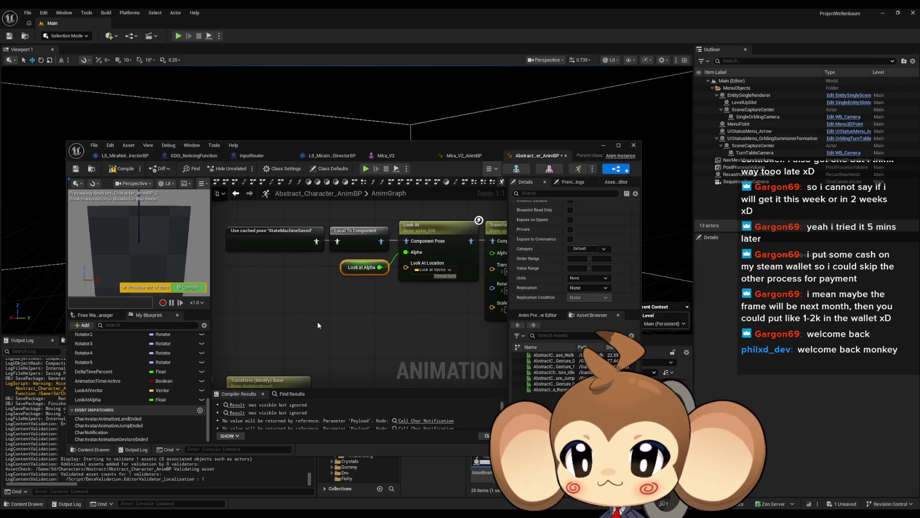
pyautogui.moveTo(334, 327); pyautogui.dragTo(317, 370)
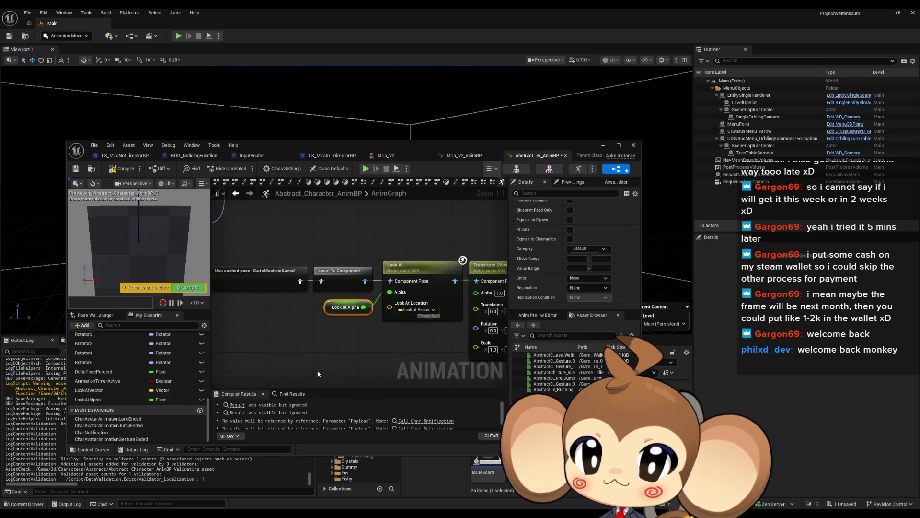
pyautogui.click(121, 169)
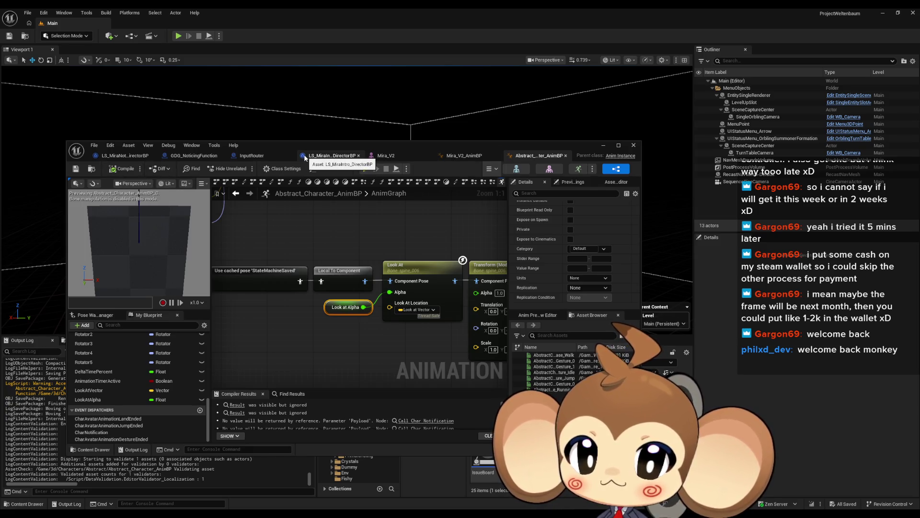
pyautogui.moveTo(363, 143)
pyautogui.mouseDown()
pyautogui.moveTo(235, 61)
pyautogui.moveTo(126, 61)
pyautogui.mouseUp()
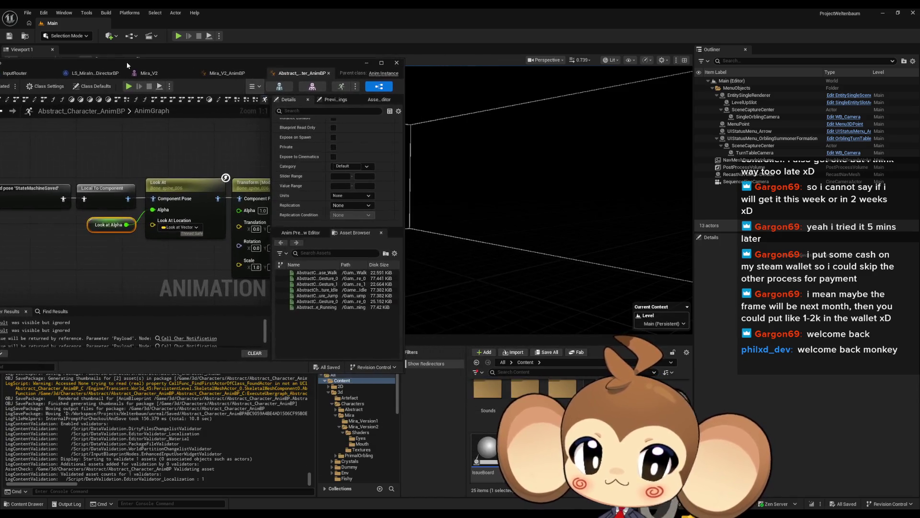
# Browse Maps > Dummy > StartArea, then open LS_MiraNoticeArtefact from Sequences > StartArea.
pyautogui.doubleClick(522, 417)
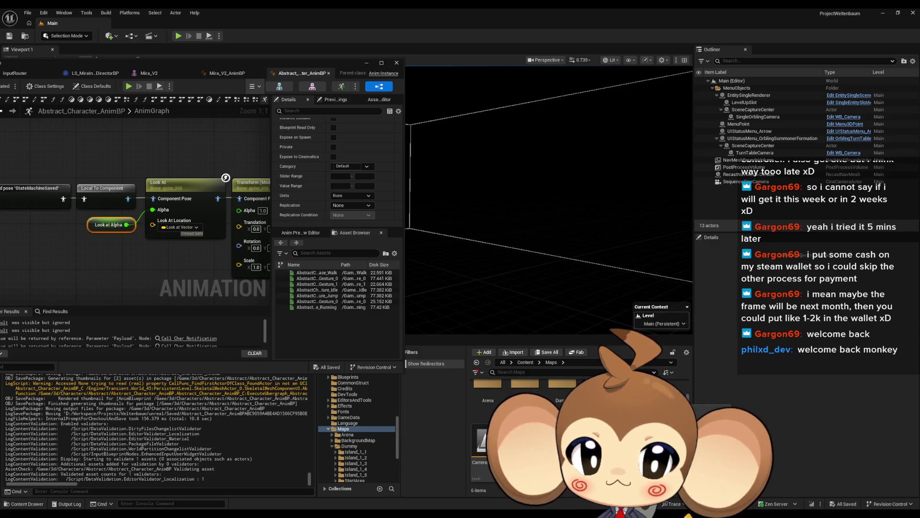
pyautogui.scroll(1, 527, 422)
pyautogui.doubleClick(562, 398)
pyautogui.doubleClick(487, 458)
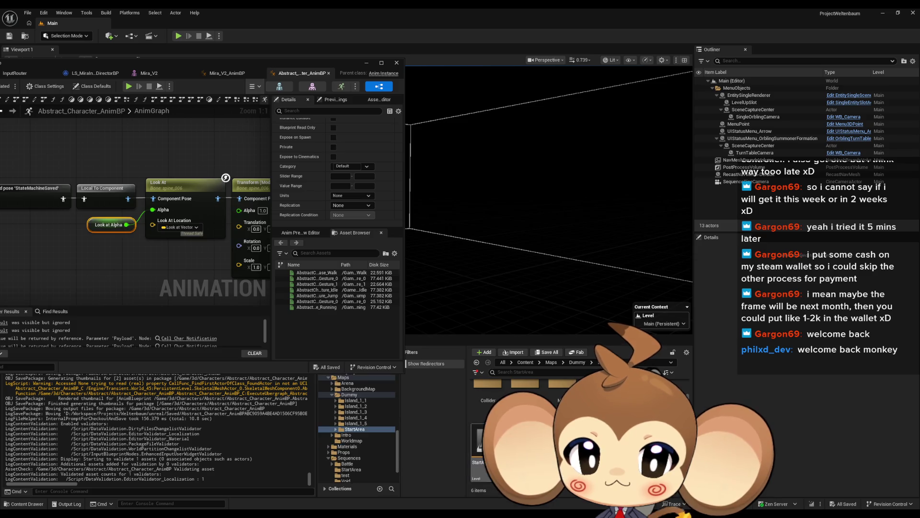
pyautogui.click(525, 362)
pyautogui.doubleClick(562, 450)
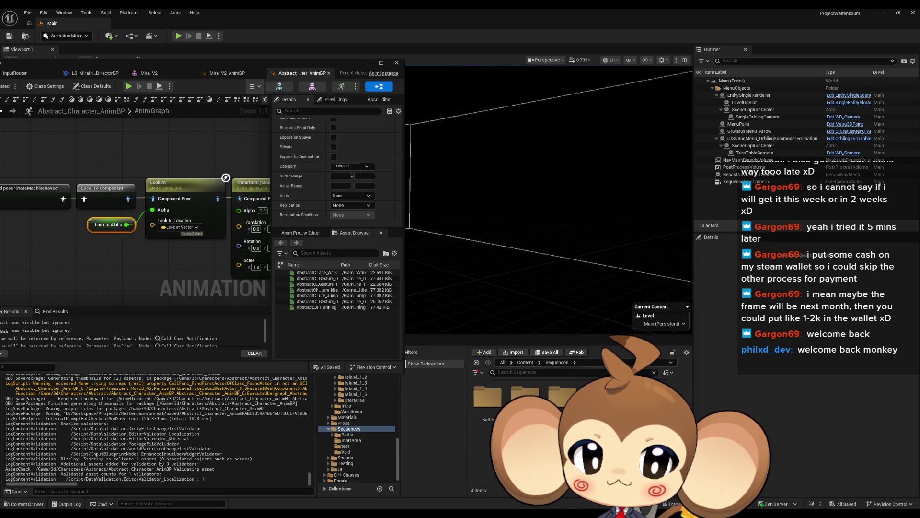
pyautogui.doubleClick(524, 398)
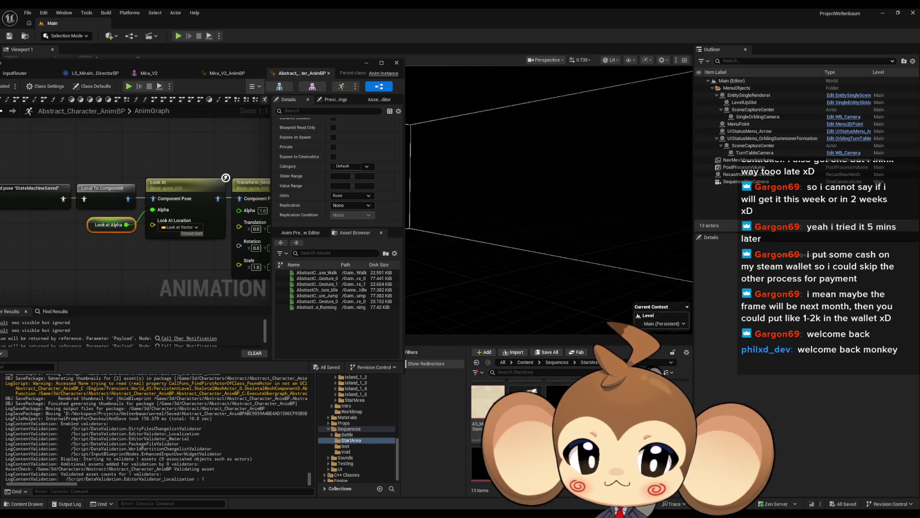
pyautogui.doubleClick(525, 390)
# Load the StartArea level, reopen LS_MiraNoticeArtefact in Sequencer, and move Sequencer aside.
pyautogui.click(525, 363)
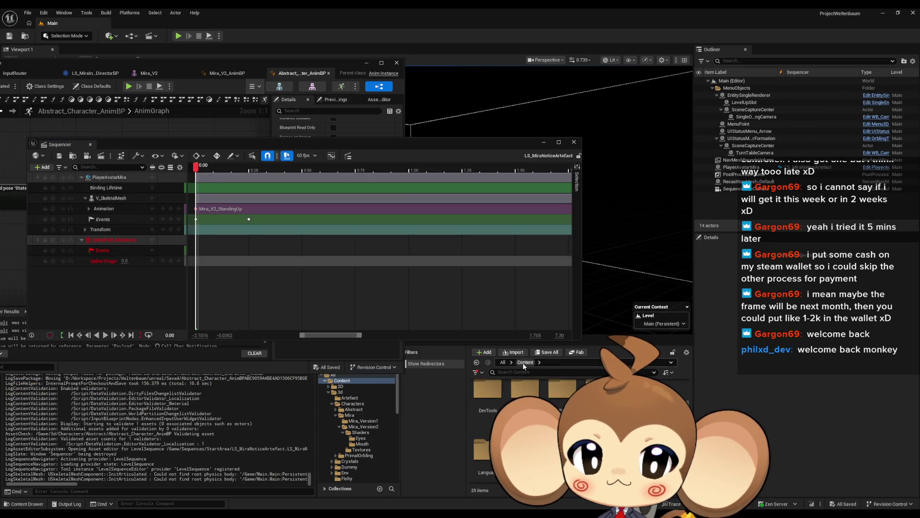
pyautogui.doubleClick(525, 448)
pyautogui.doubleClick(562, 390)
pyautogui.doubleClick(484, 443)
pyautogui.doubleClick(484, 450)
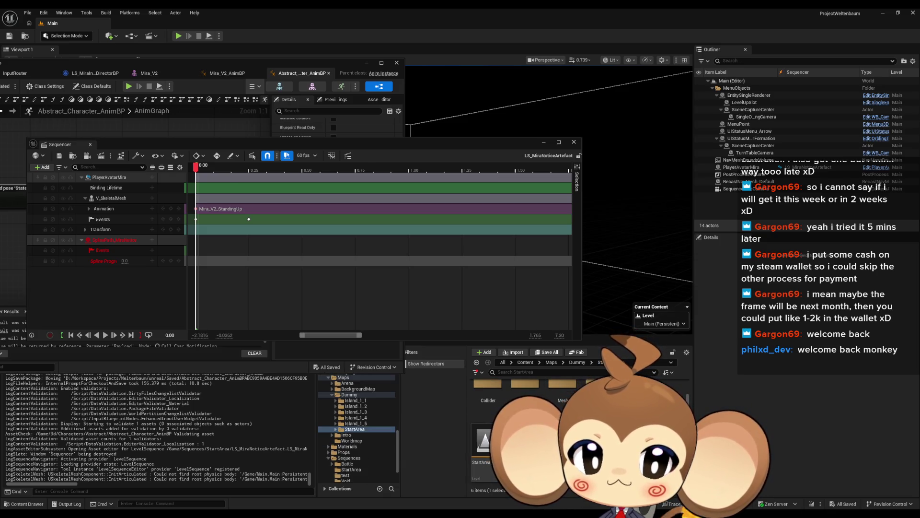
pyautogui.click(524, 362)
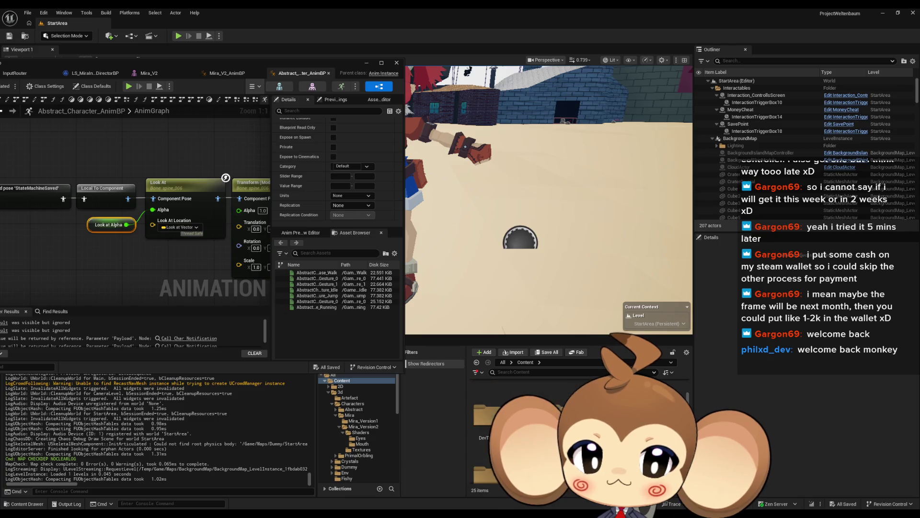
pyautogui.doubleClick(637, 448)
pyautogui.doubleClick(525, 403)
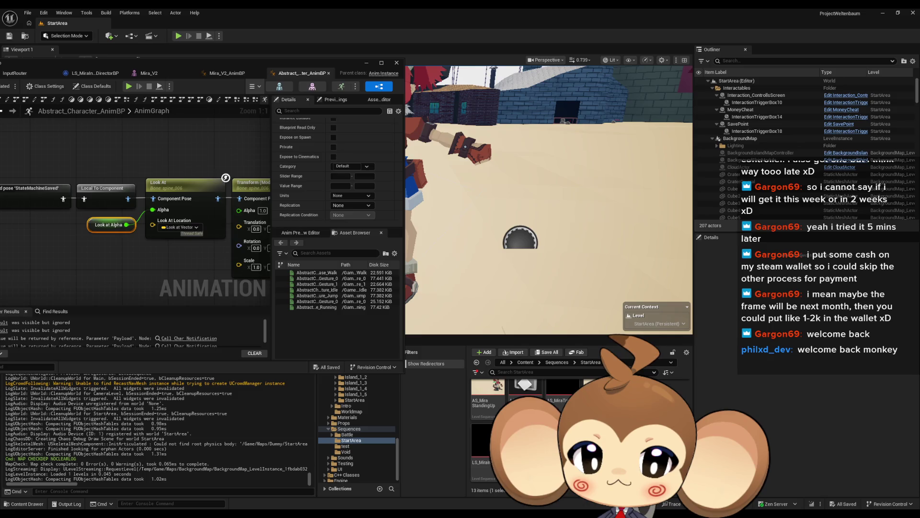
pyautogui.doubleClick(526, 445)
pyautogui.moveTo(301, 146); pyautogui.dragTo(451, 145)
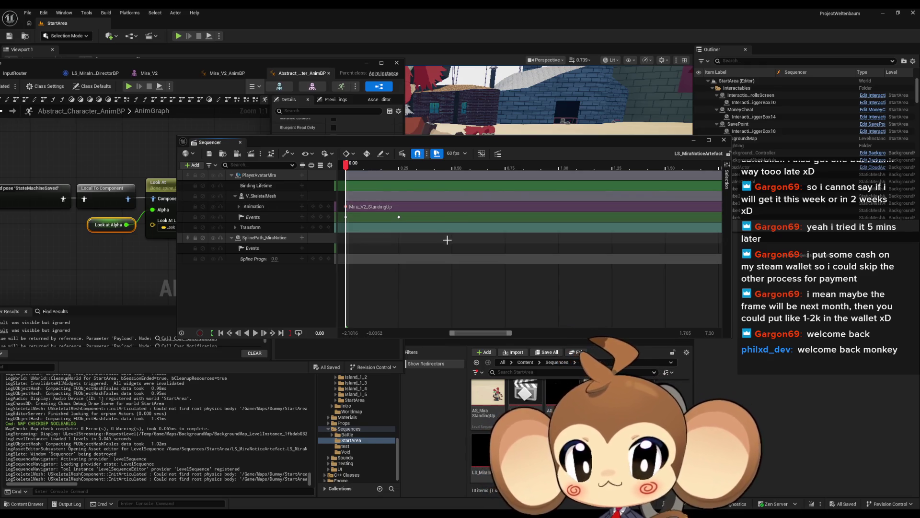
# Add an Event > Repeater track to PlayerAvatarMira and open its new event endpoint.
pyautogui.hscroll(-3, 440, 245)
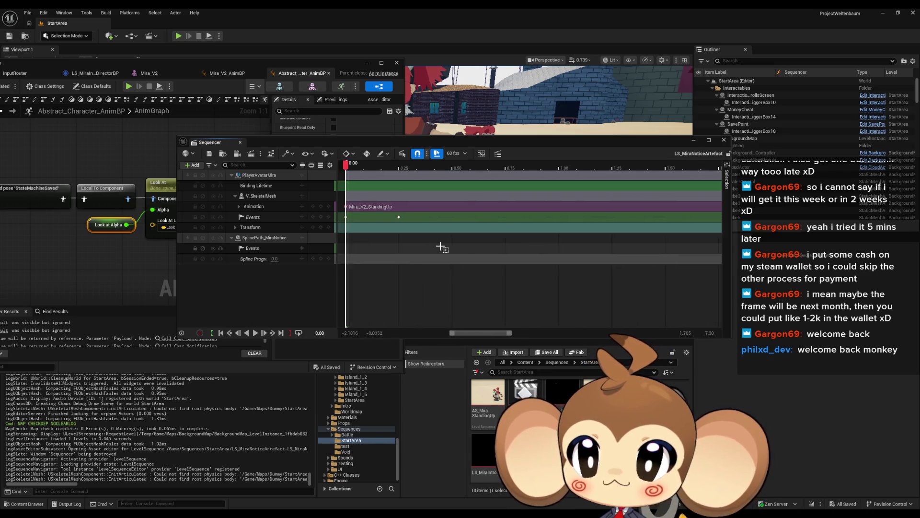
pyautogui.hscroll(2, 454, 227)
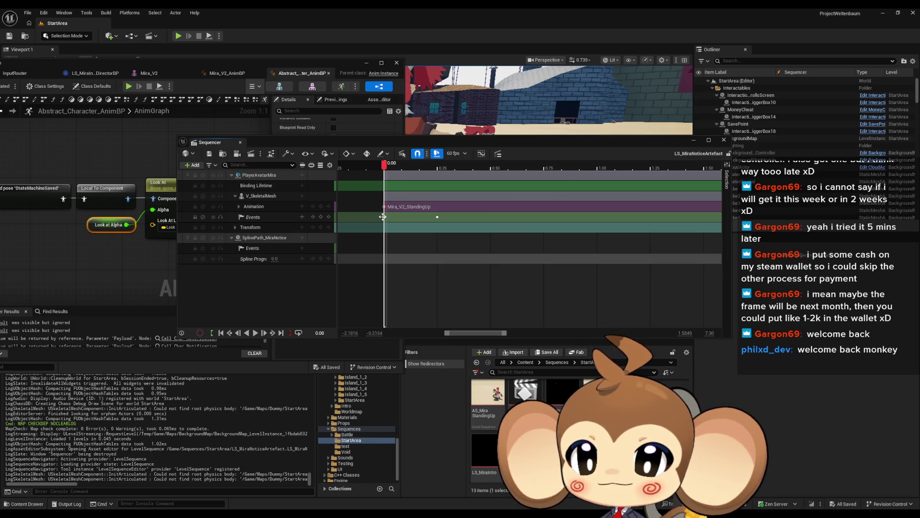
pyautogui.click(194, 165)
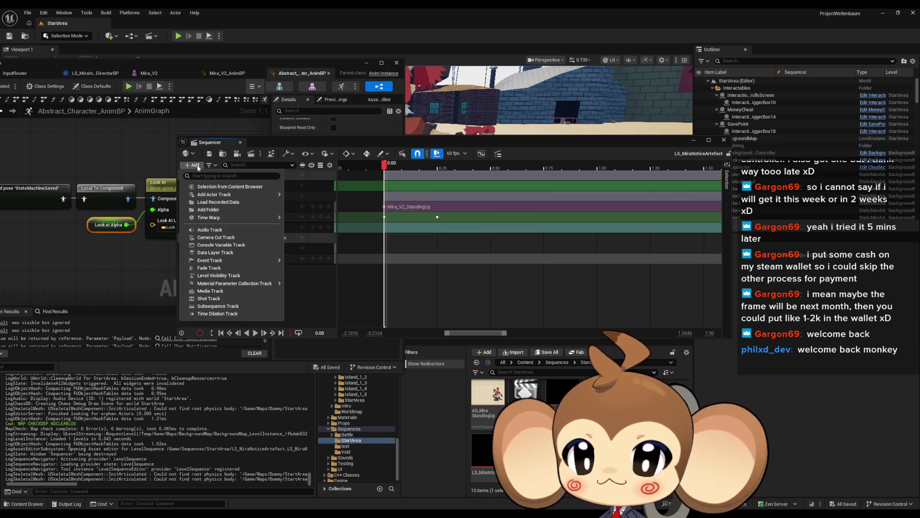
pyautogui.click(197, 167)
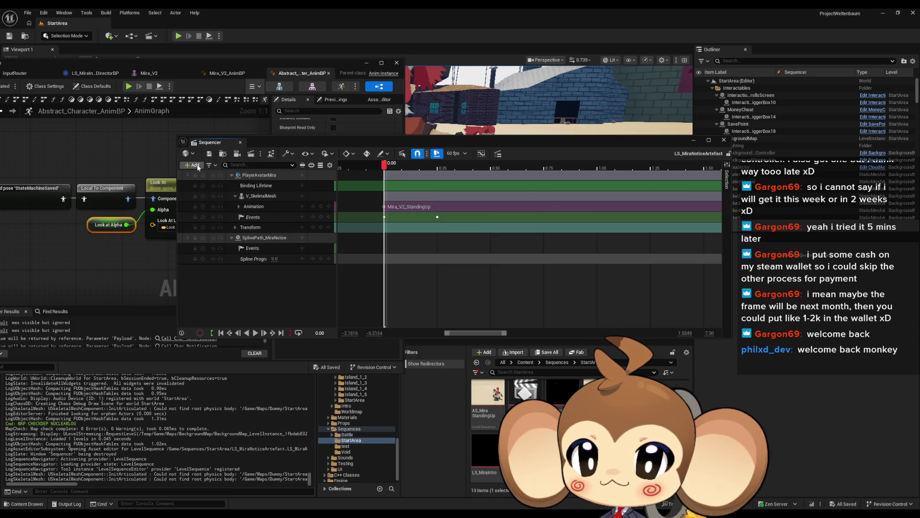
pyautogui.click(302, 175)
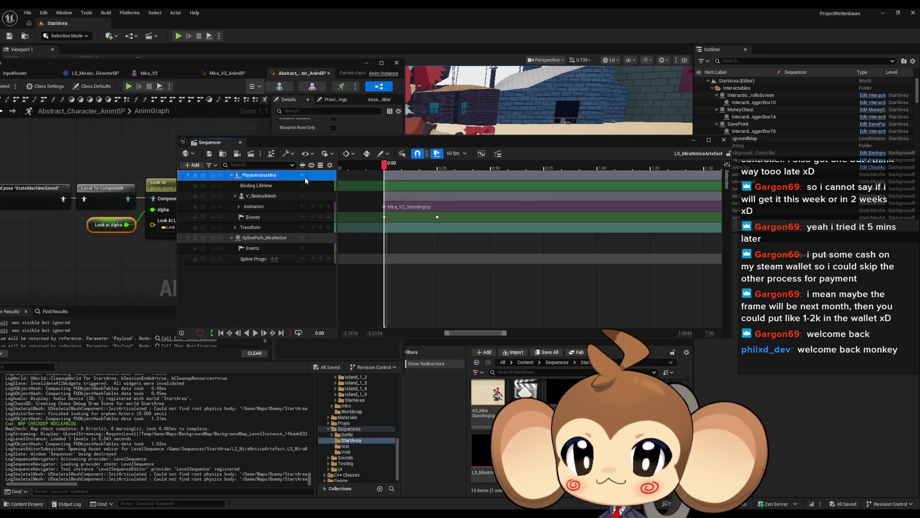
pyautogui.click(303, 175)
pyautogui.moveTo(335, 218)
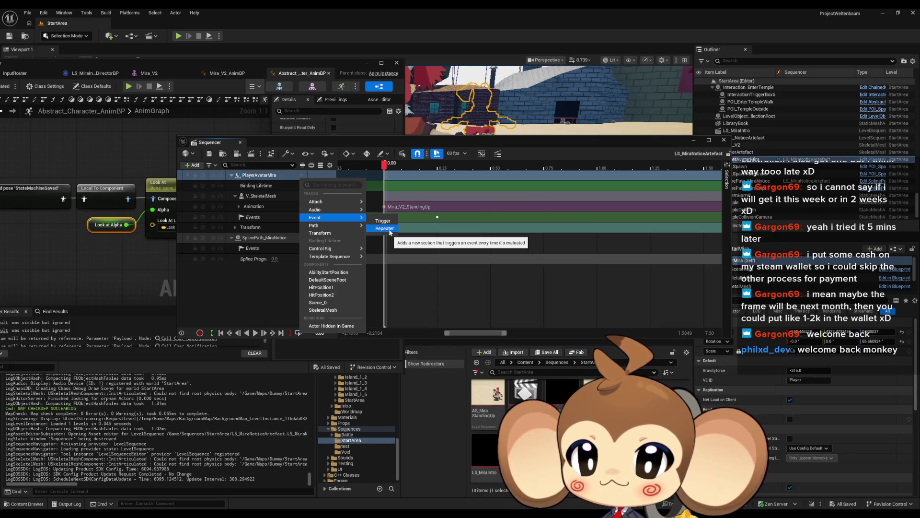
pyautogui.click(389, 230)
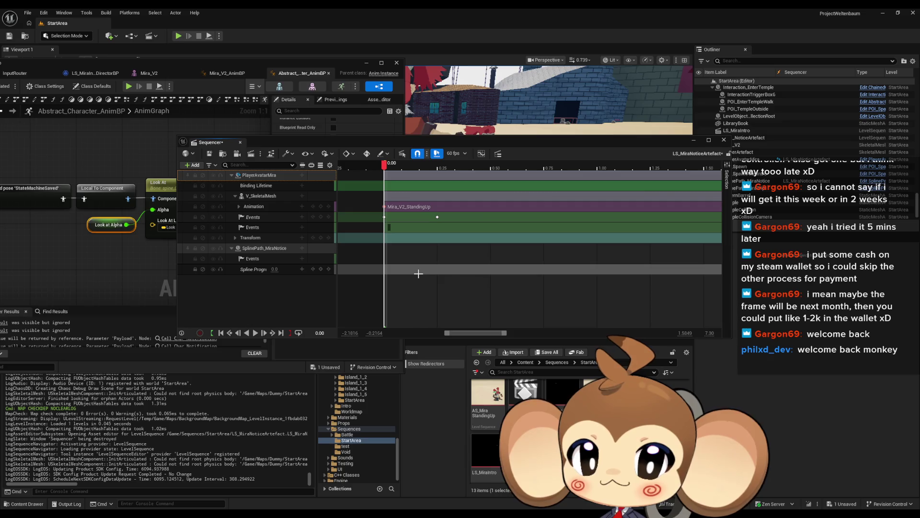
pyautogui.doubleClick(406, 229)
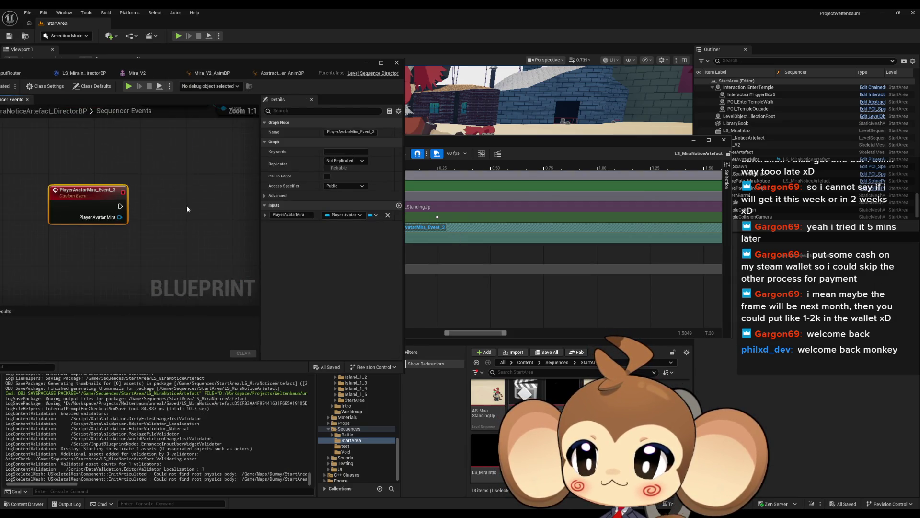
# Duplicate the Anim BP getter and wire the copy to Event_3's Player Avatar Mira output.
pyautogui.scroll(1, 189, 248)
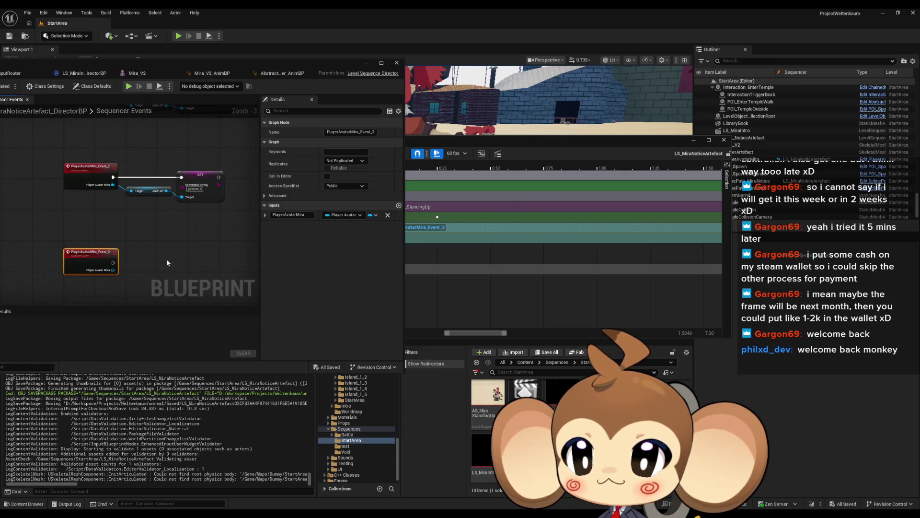
pyautogui.click(168, 175)
pyautogui.hotkey('ctrl', 'c')
pyautogui.hotkey('ctrl', 'v')
pyautogui.moveTo(98, 276); pyautogui.dragTo(219, 279)
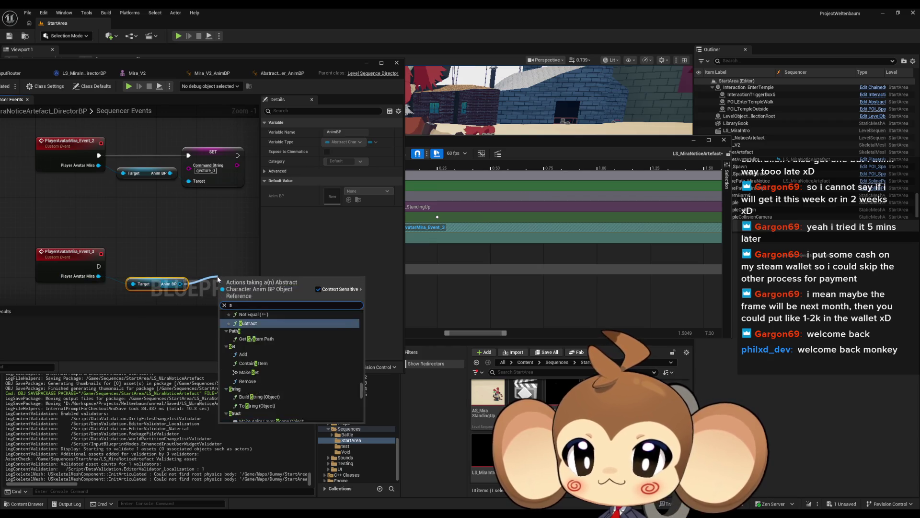
# Add a SET Look at Alpha node and connect it to run when Event_3 fires.
pyautogui.write('set')
pyautogui.scroll(-15, 283, 343)
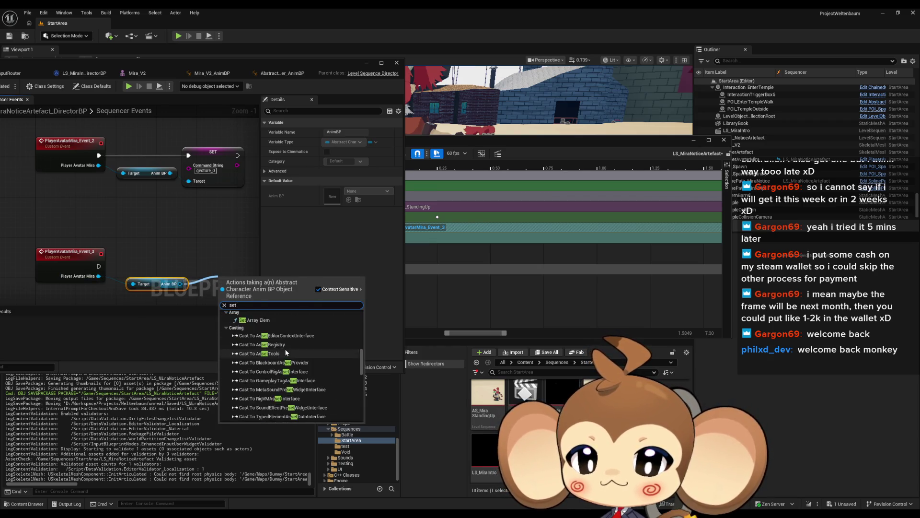
pyautogui.scroll(-8, 291, 344)
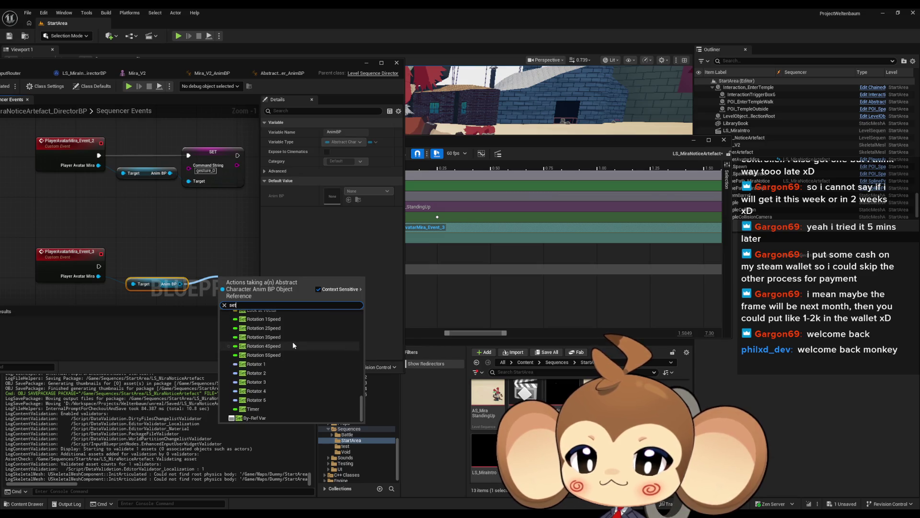
pyautogui.scroll(3, 297, 383)
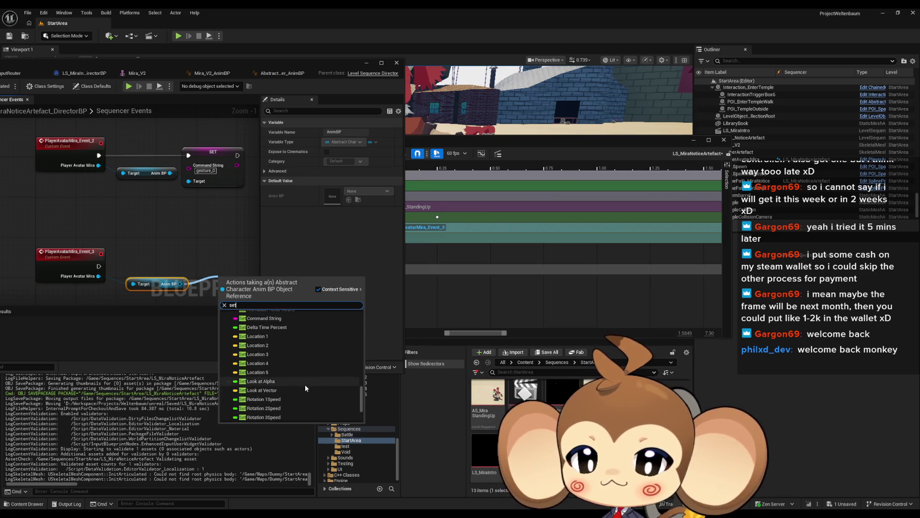
pyautogui.click(262, 381)
pyautogui.moveTo(215, 250); pyautogui.dragTo(199, 222)
pyautogui.moveTo(46, 229)
pyautogui.mouseDown()
pyautogui.moveTo(192, 235)
pyautogui.moveTo(165, 219)
pyautogui.moveTo(184, 234)
pyautogui.moveTo(105, 274)
pyautogui.mouseUp()
# Promote the SET node's alpha input to a new variable named Look At Alpha.
pyautogui.write('pro')
pyautogui.press('BackSpace')
pyautogui.press('BackSpace')
pyautogui.press('BackSpace')
pyautogui.write('look')
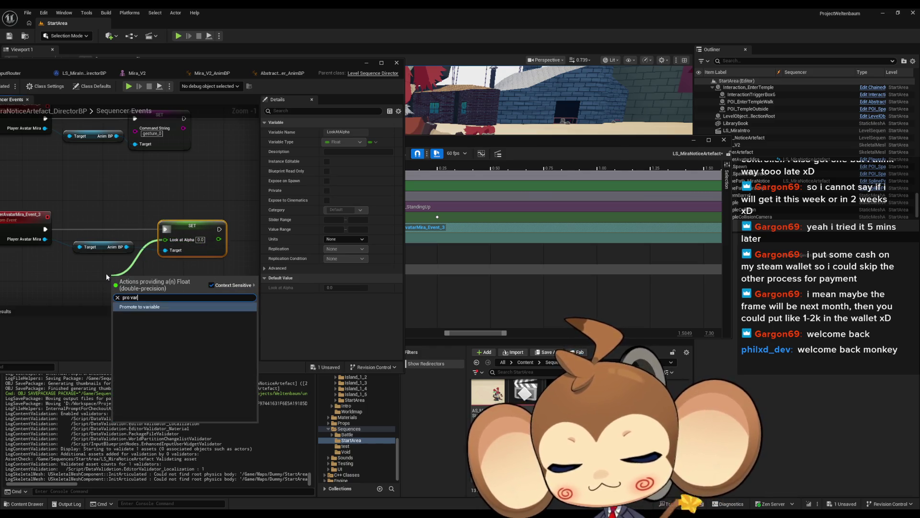
pyautogui.press('Return')
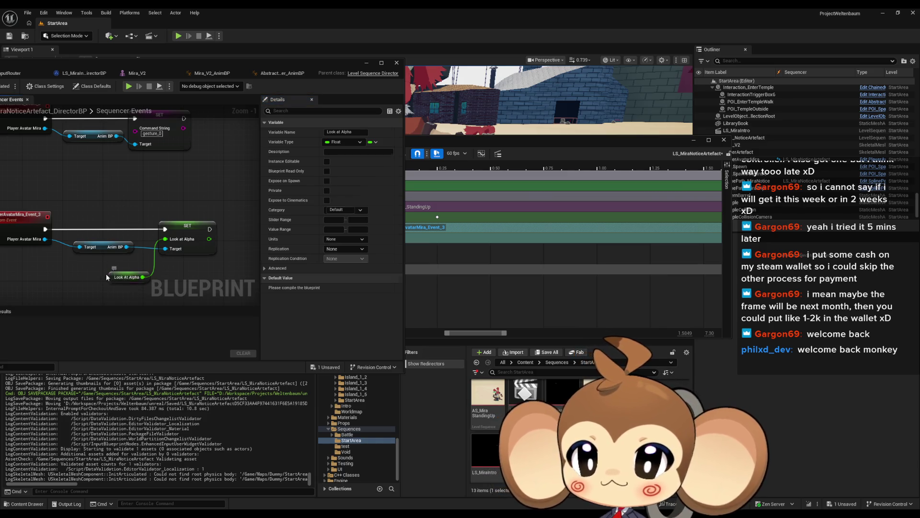
pyautogui.moveTo(113, 277); pyautogui.dragTo(103, 267)
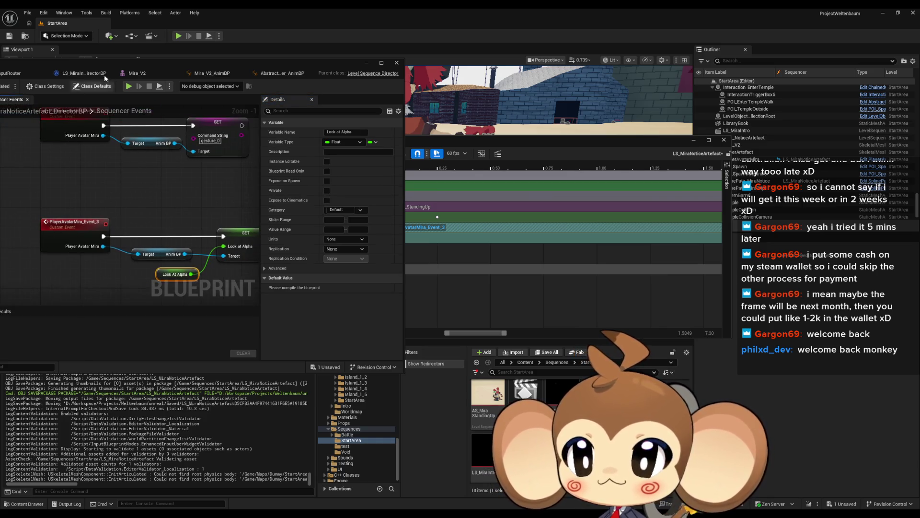
# Compile and save the director blueprint, then minimize it to reveal Sequencer.
pyautogui.moveTo(95, 63); pyautogui.dragTo(202, 67)
pyautogui.moveTo(91, 67); pyautogui.dragTo(203, 66)
pyautogui.click(105, 89)
pyautogui.moveTo(346, 65); pyautogui.dragTo(223, 78)
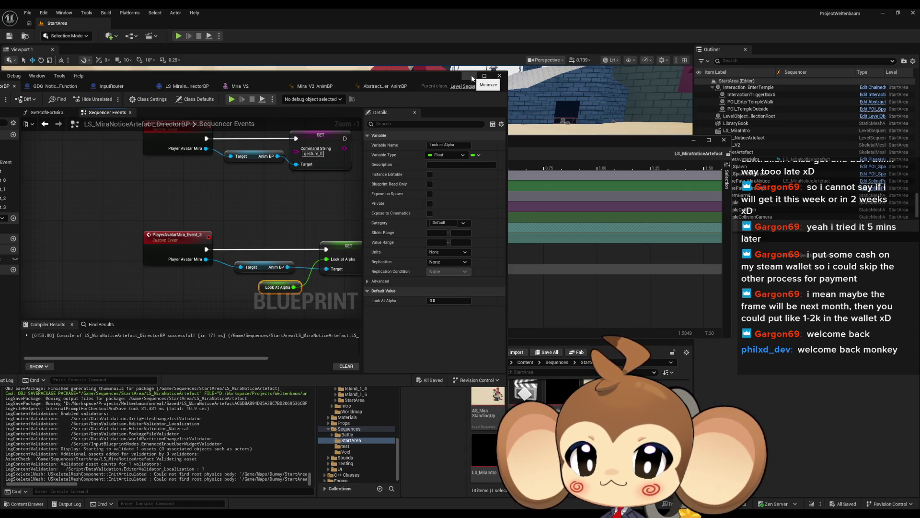
pyautogui.click(471, 76)
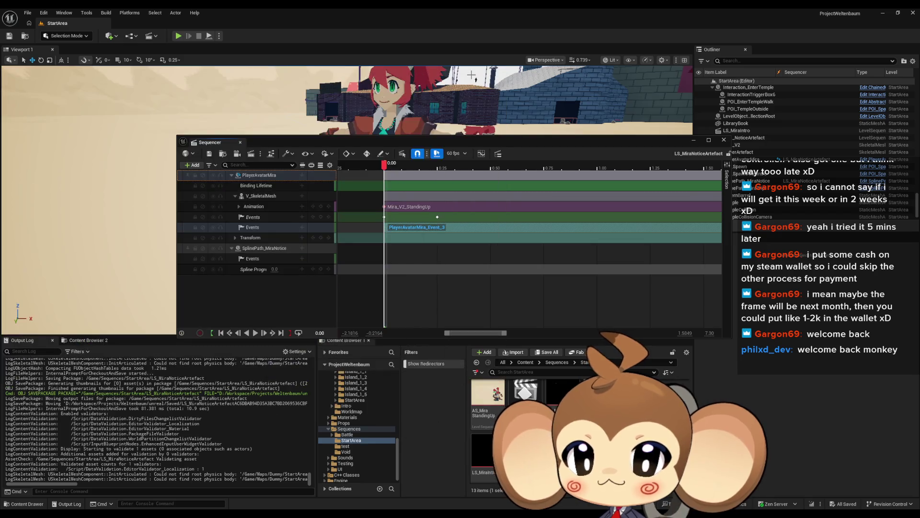
# Open the Event_3 endpoint in the director blueprint and shift the editor to expose the timeline.
pyautogui.click(192, 165)
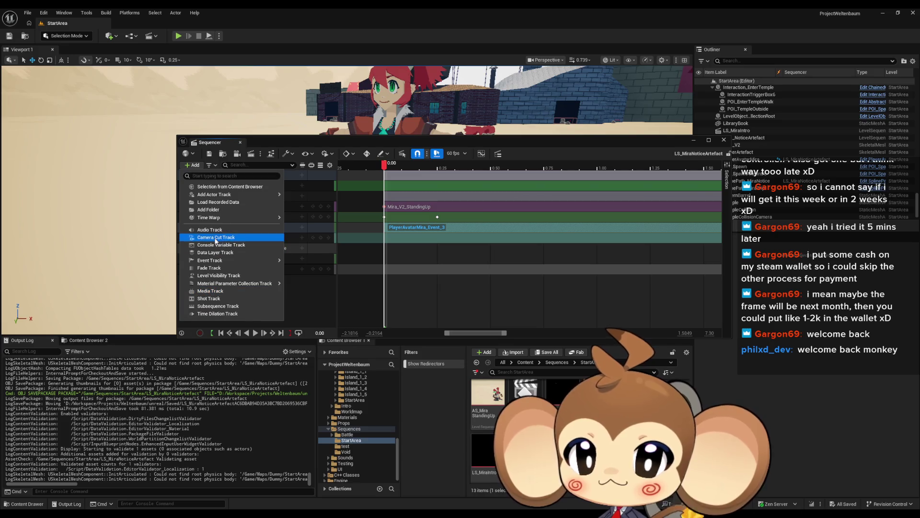
pyautogui.moveTo(232, 261)
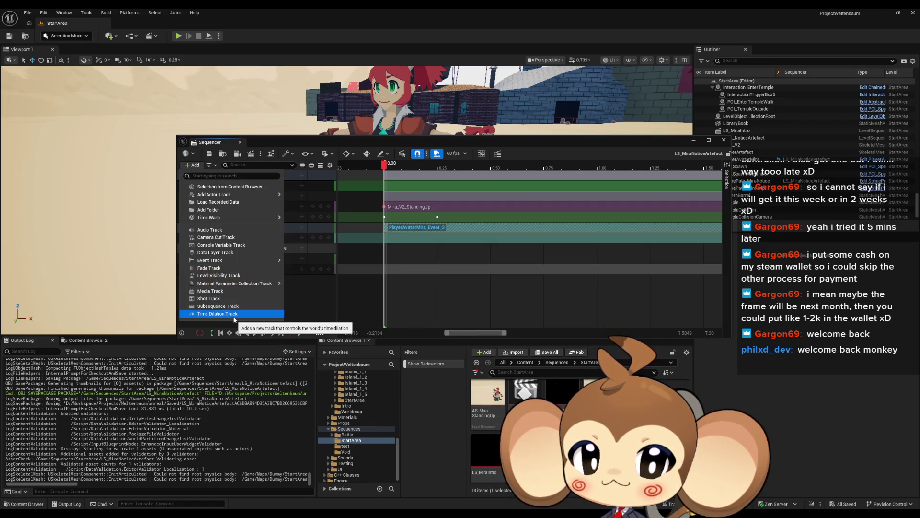
pyautogui.doubleClick(415, 227)
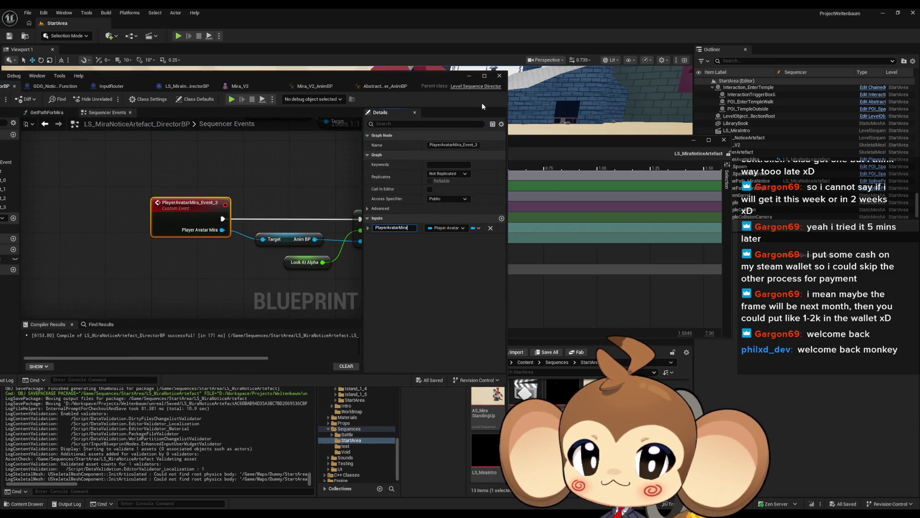
pyautogui.moveTo(432, 71)
pyautogui.mouseDown()
pyautogui.moveTo(427, 82)
pyautogui.moveTo(220, 140)
pyautogui.moveTo(98, 140)
pyautogui.mouseUp()
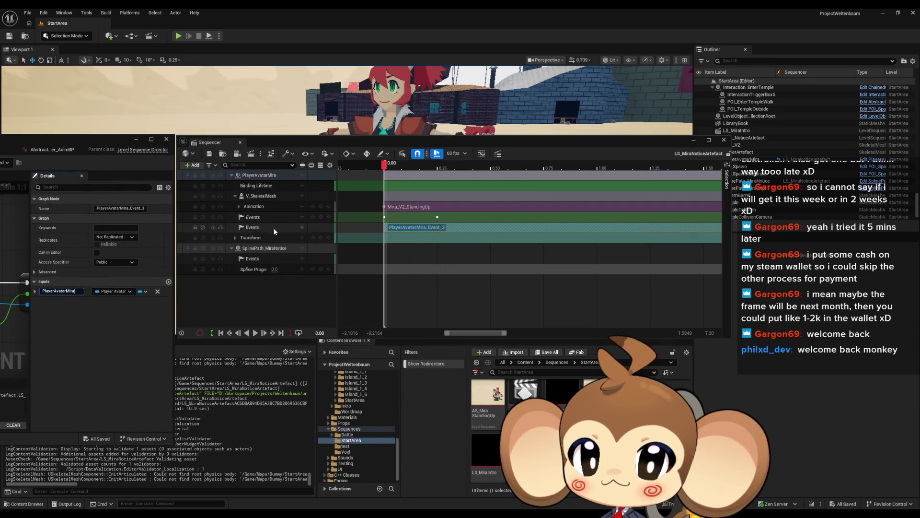
# Check the PlayerAvatarMira_Event_3 section's properties and reopen its blueprint event.
pyautogui.click(266, 238)
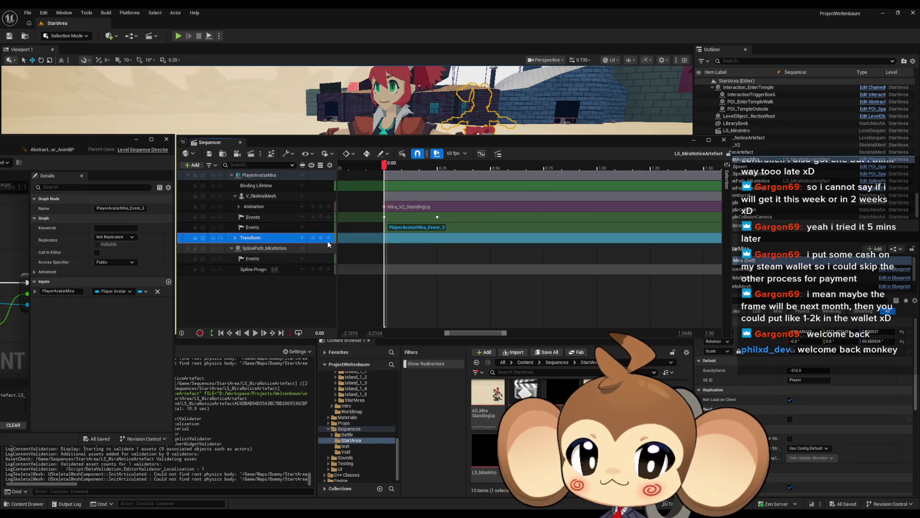
pyautogui.click(424, 229)
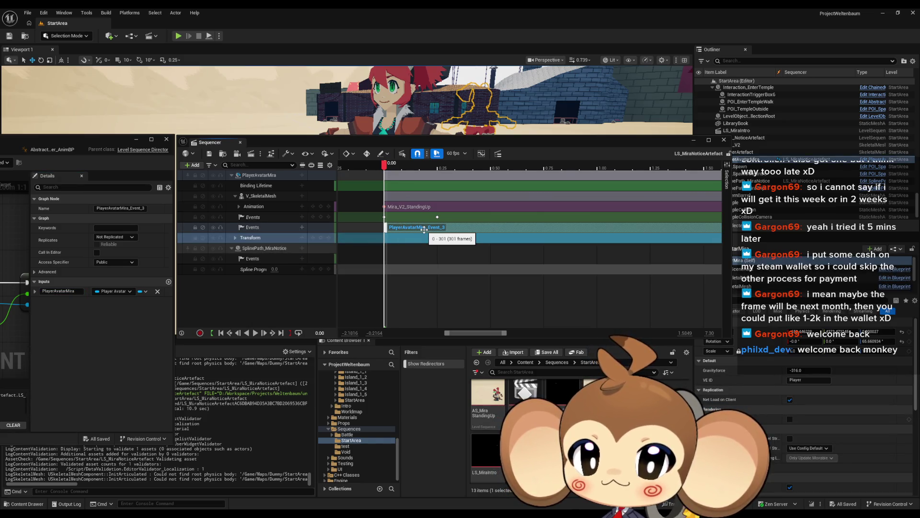
pyautogui.rightClick(405, 229)
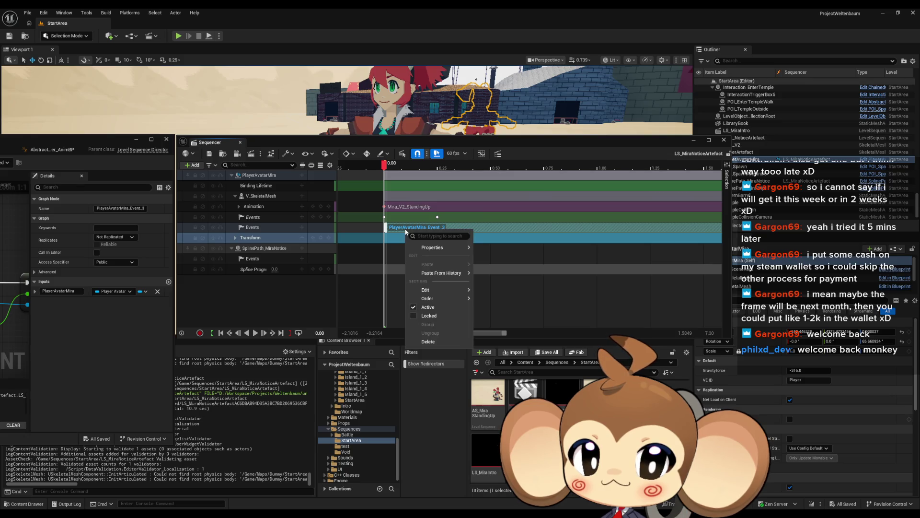
pyautogui.moveTo(430, 248)
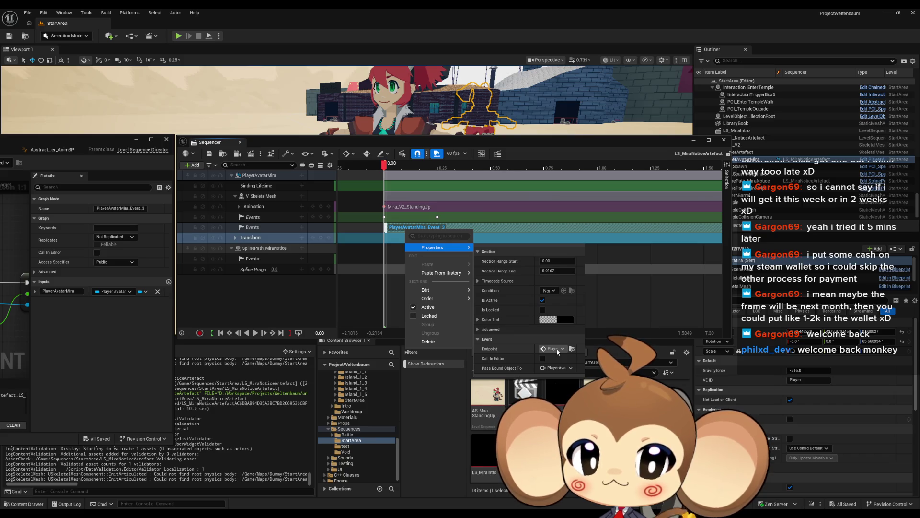
pyautogui.click(405, 228)
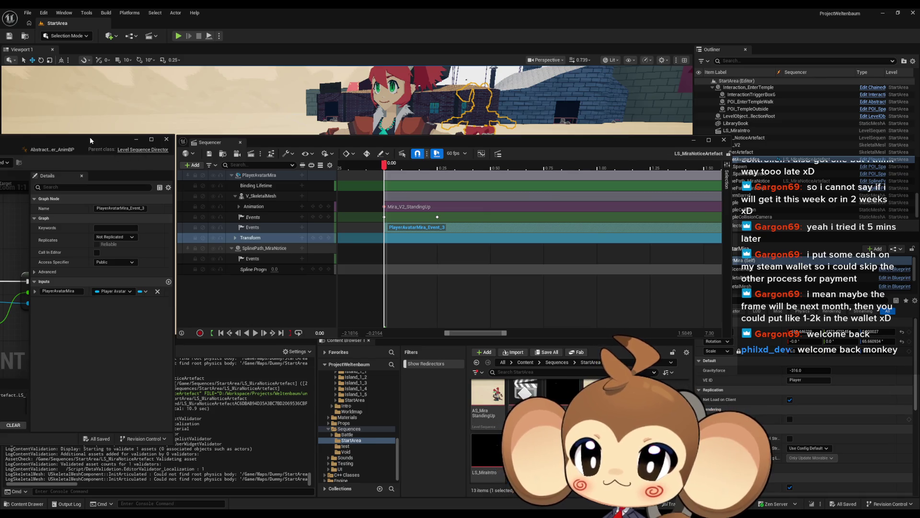
pyautogui.doubleClick(410, 228)
pyautogui.moveTo(363, 146); pyautogui.dragTo(413, 137)
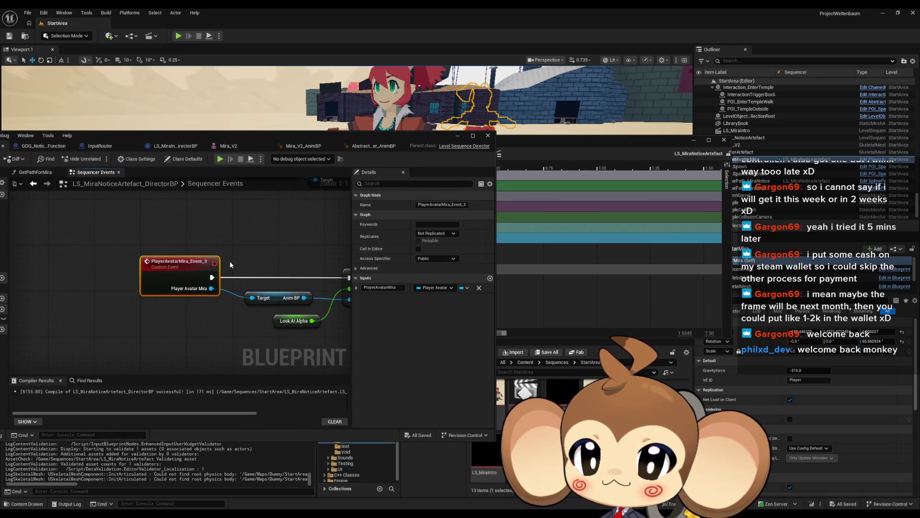
# Add a Float input named Alpha to the PlayerAvatarMira_Event_3 event.
pyautogui.click(490, 278)
pyautogui.click(439, 297)
pyautogui.click(434, 347)
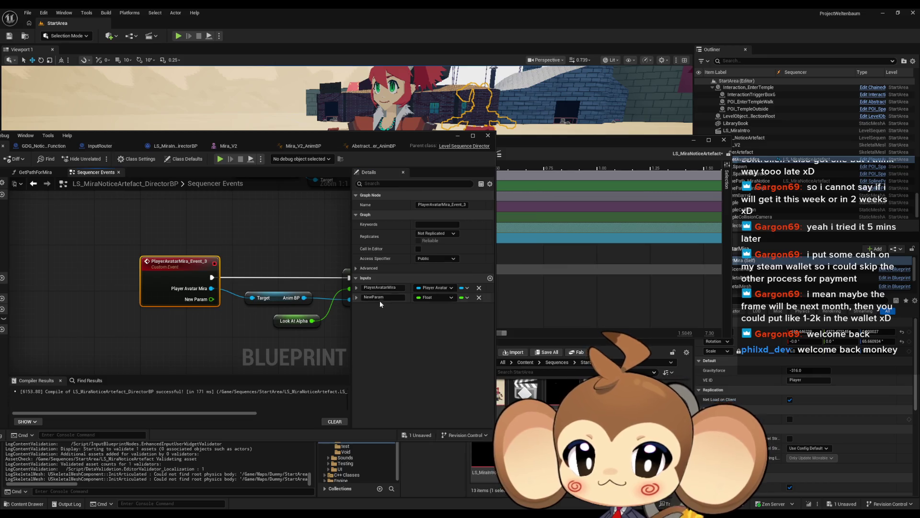
pyautogui.write('Alpha')
pyautogui.press('Return')
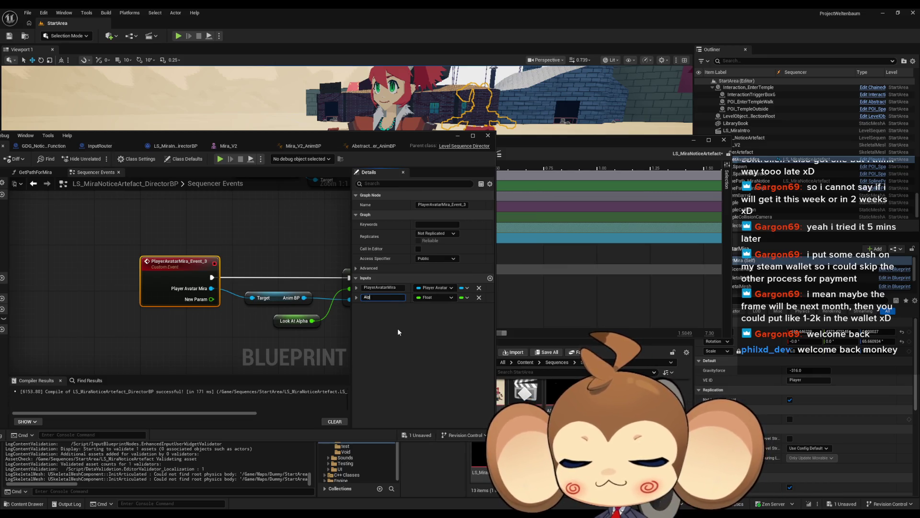
# Inspect the PlayerAvatarMira_Event_3 section's payload in its Sequencer properties.
pyautogui.moveTo(115, 136); pyautogui.dragTo(223, 143)
pyautogui.moveTo(290, 143)
pyautogui.mouseDown()
pyautogui.moveTo(125, 264)
pyautogui.moveTo(61, 290)
pyautogui.mouseUp()
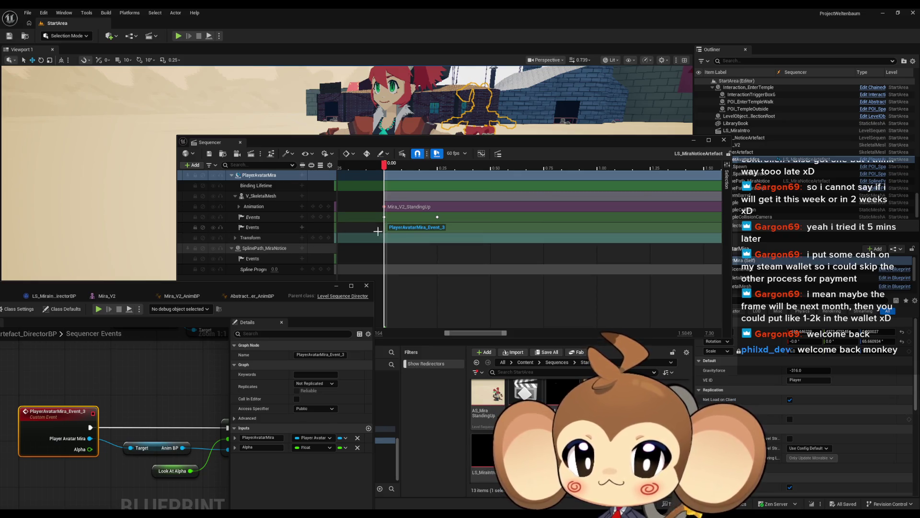
pyautogui.click(416, 231)
pyautogui.click(416, 229)
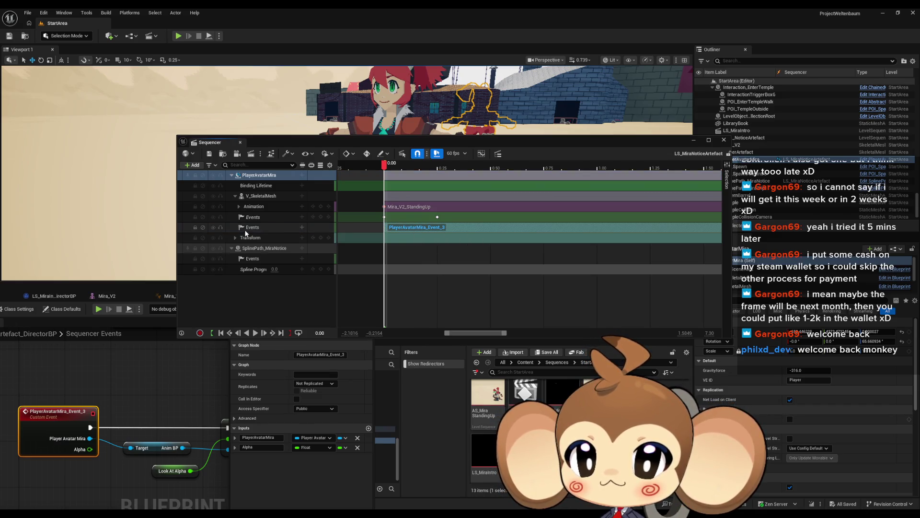
pyautogui.rightClick(400, 231)
pyautogui.moveTo(435, 248)
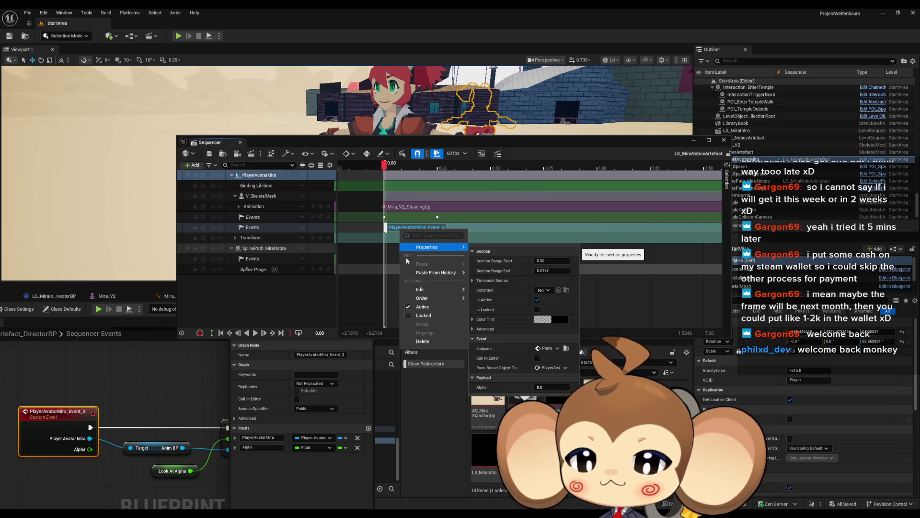
pyautogui.click(154, 382)
# Box-select the Event_3 event and its connected nodes and delete them.
pyautogui.scroll(-4, 133, 375)
pyautogui.moveTo(73, 378)
pyautogui.mouseDown()
pyautogui.moveTo(125, 421)
pyautogui.moveTo(197, 431)
pyautogui.mouseUp()
pyautogui.press('Delete')
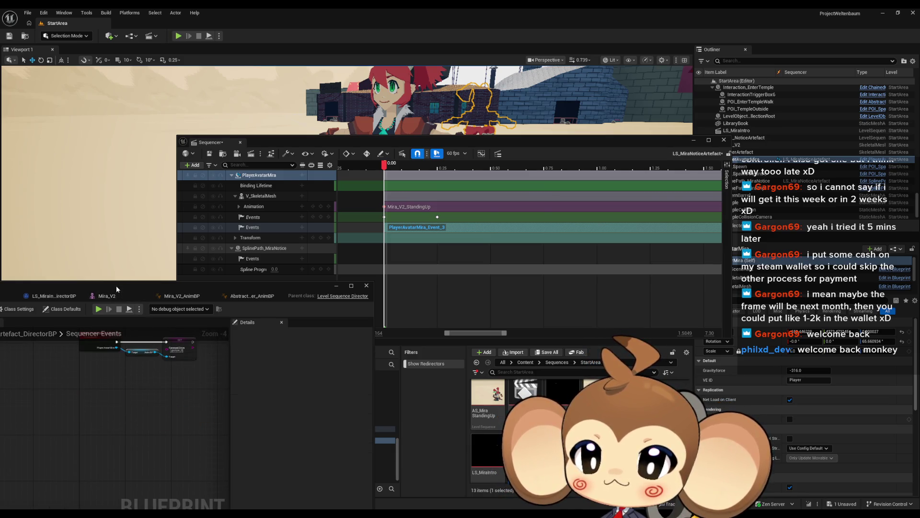
# Delete the PlayerAvatarMira_Event_3 section from the sequence and save.
pyautogui.moveTo(116, 286); pyautogui.dragTo(436, 223)
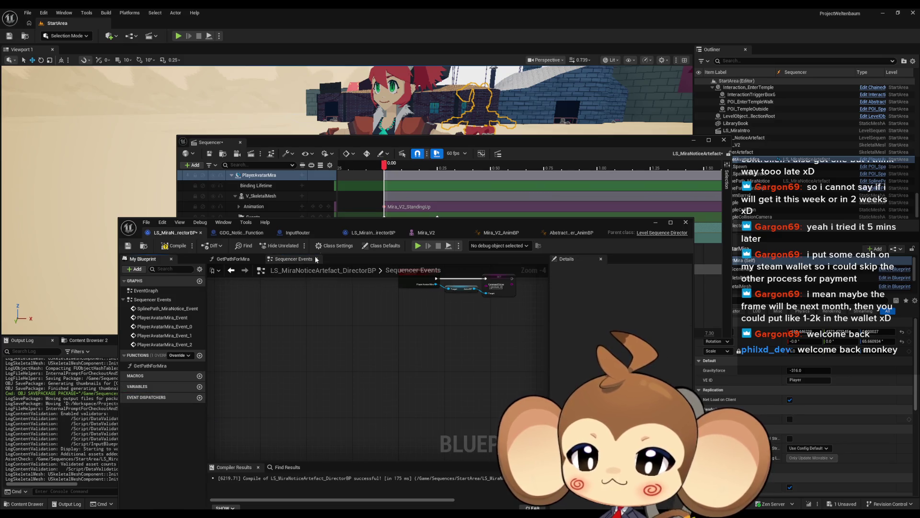
pyautogui.moveTo(372, 222)
pyautogui.mouseDown()
pyautogui.moveTo(135, 351)
pyautogui.moveTo(105, 331)
pyautogui.mouseUp()
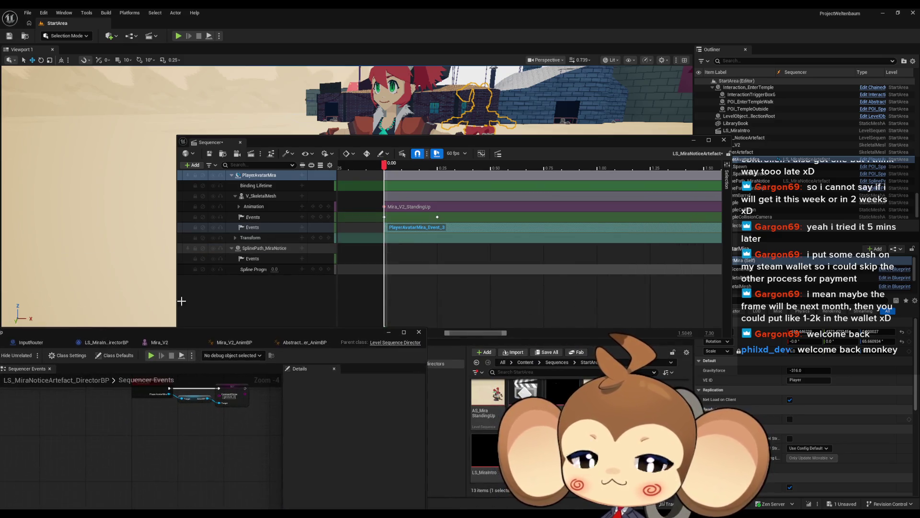
pyautogui.click(408, 229)
pyautogui.press('Delete')
pyautogui.hotkey('ctrl', 's')
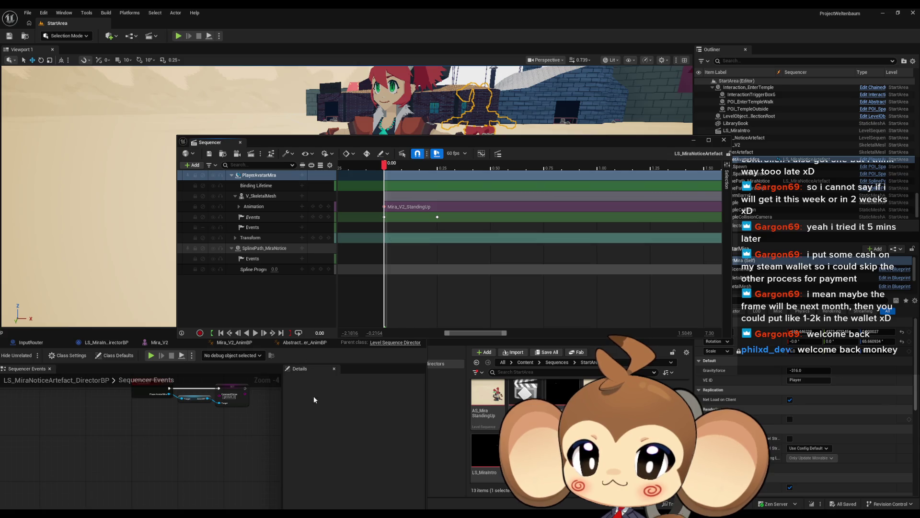
# Delete the empty second Events track under V_SkeletalMesh and undock the blueprint editor.
pyautogui.click(268, 227)
pyautogui.press('Delete')
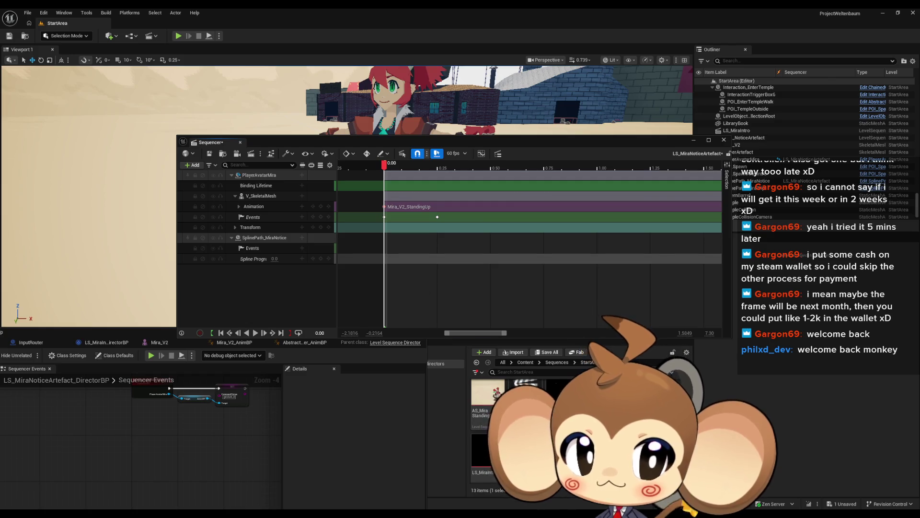
pyautogui.click(599, 455)
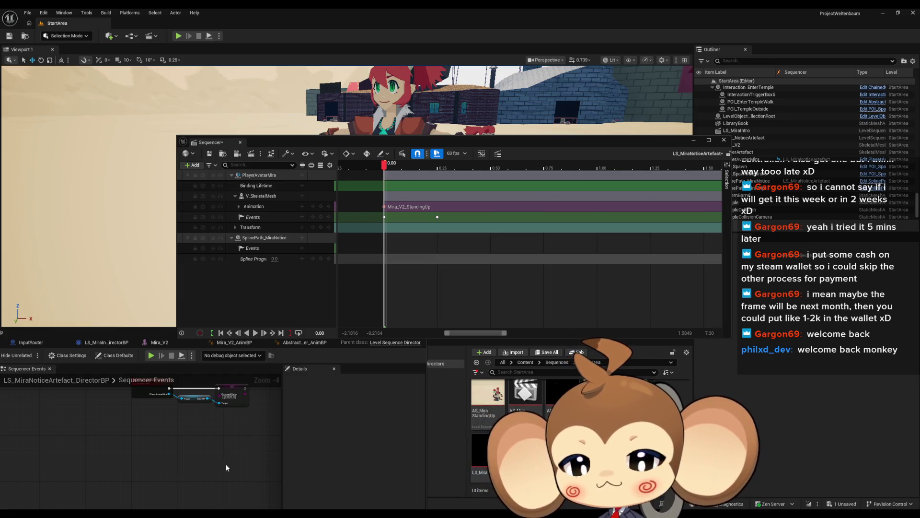
pyautogui.moveTo(219, 328)
pyautogui.mouseDown()
pyautogui.moveTo(412, 272)
pyautogui.moveTo(412, 243)
pyautogui.mouseUp()
pyautogui.doubleClick(413, 242)
# Frame all event nodes and inspect the Get Path for Mira and Set Actor Of Movable nodes.
pyautogui.press('Home')
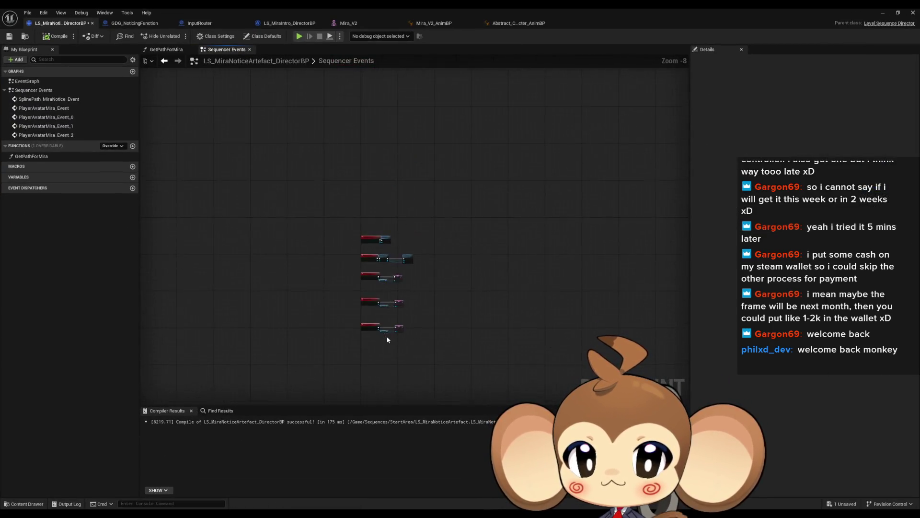
pyautogui.scroll(2, 403, 336)
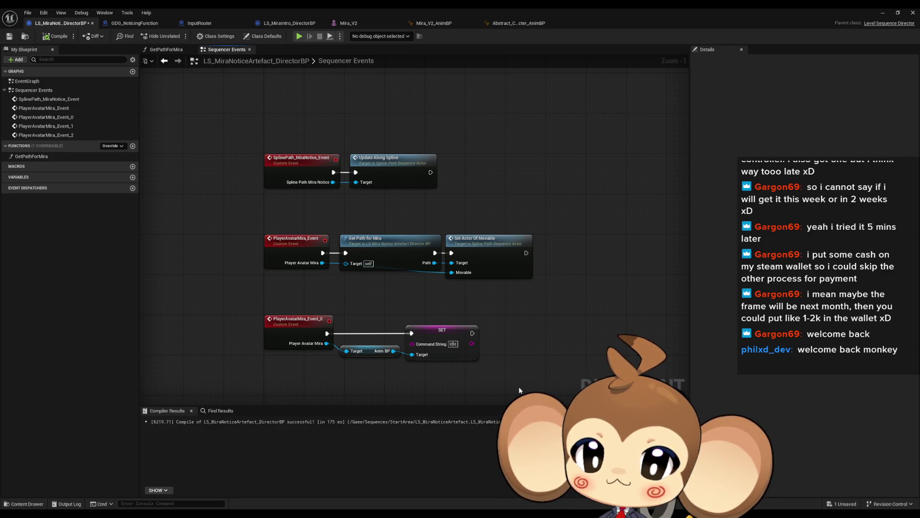
pyautogui.click(382, 232)
pyautogui.click(511, 270)
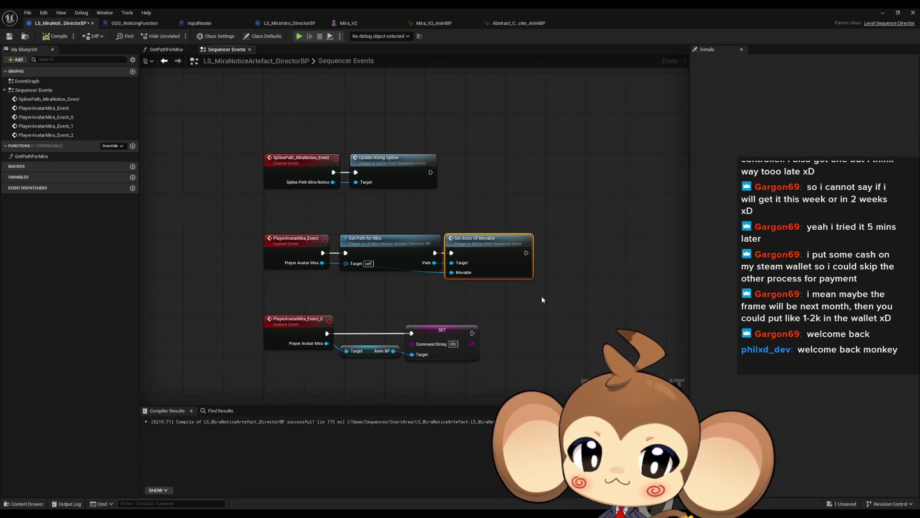
pyautogui.scroll(-1, 512, 329)
pyautogui.scroll(-3, 512, 329)
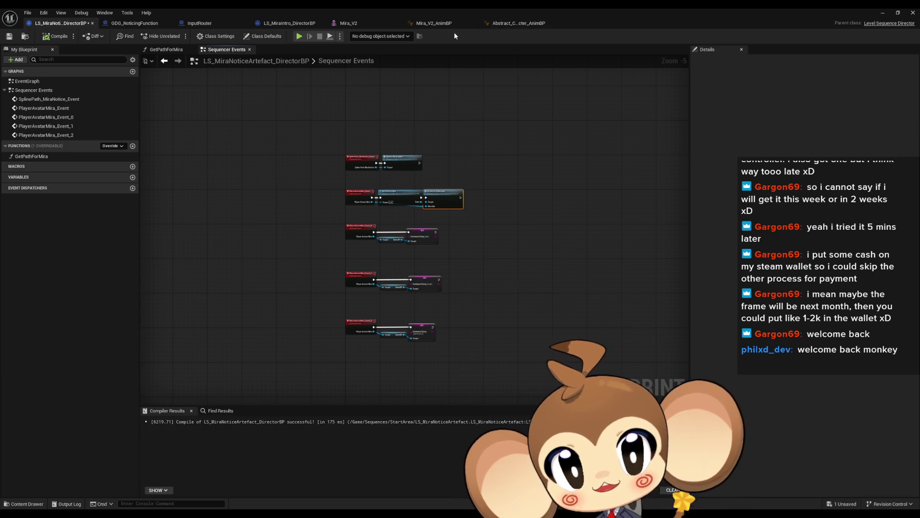
# Add the mesh's Anim Instance as a binding under V_SkeletalMesh.
pyautogui.hotkey('alt', 'Tab')
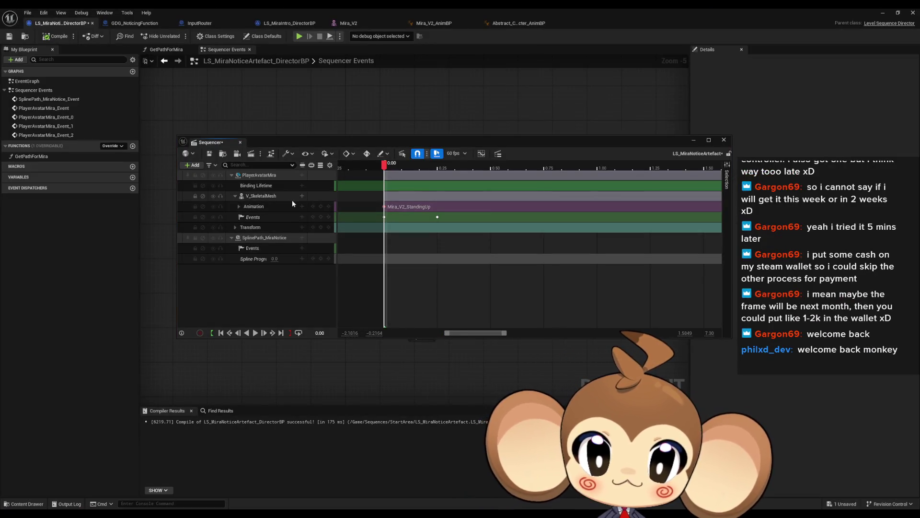
pyautogui.click(302, 196)
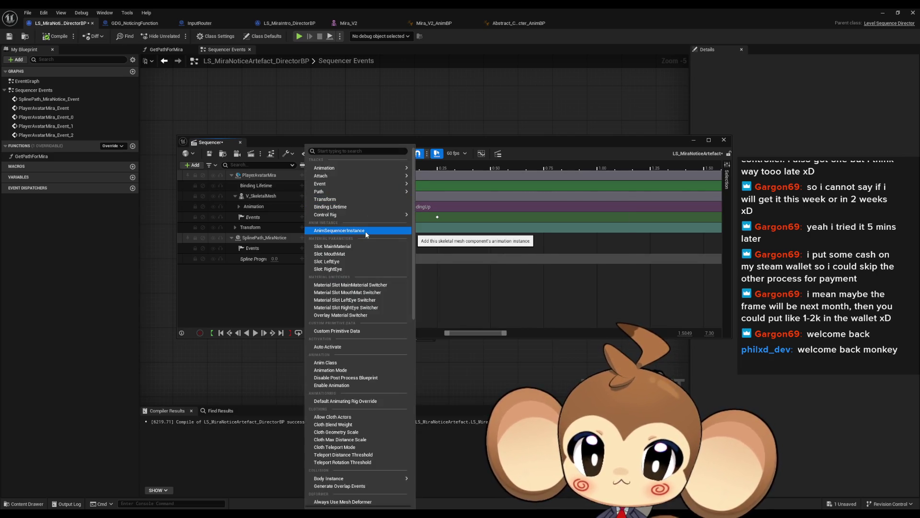
pyautogui.click(340, 232)
# Review the Anim Instance binding's available tracks and its AnimInstance binding properties.
pyautogui.click(302, 196)
pyautogui.moveTo(322, 216)
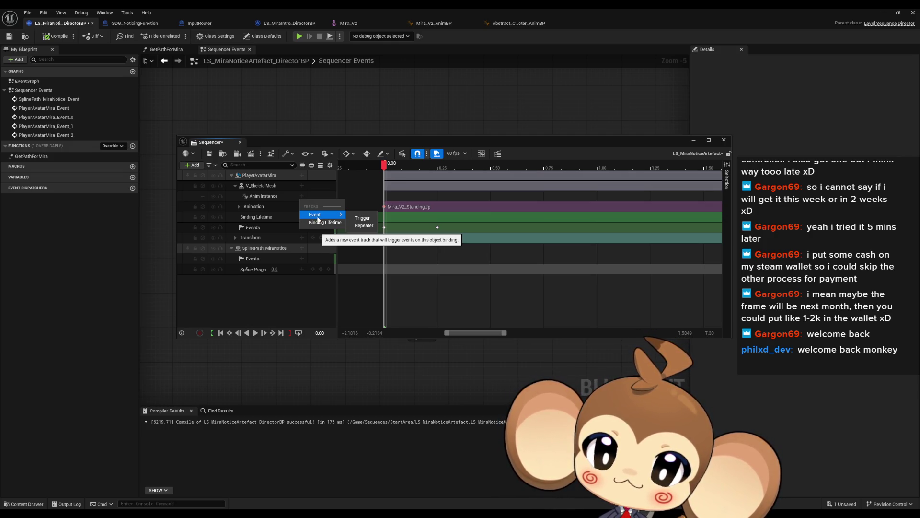
pyautogui.click(271, 196)
pyautogui.doubleClick(272, 195)
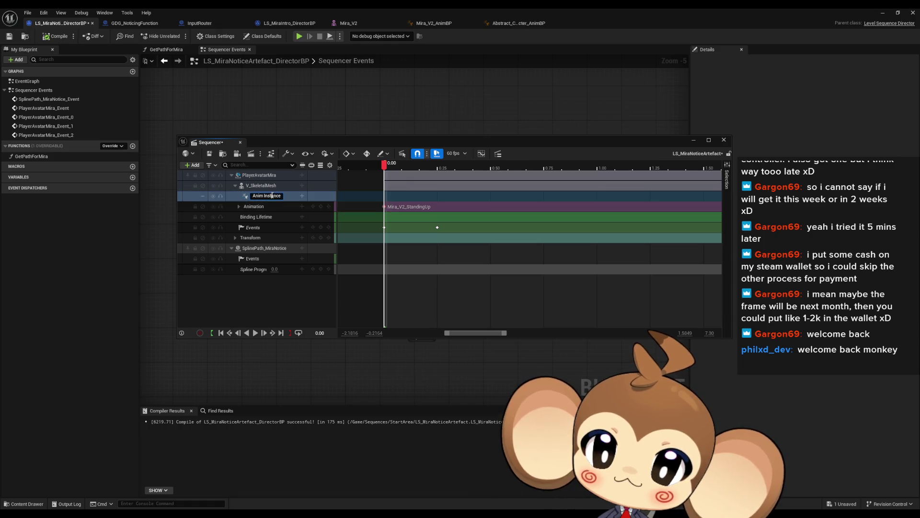
pyautogui.rightClick(290, 196)
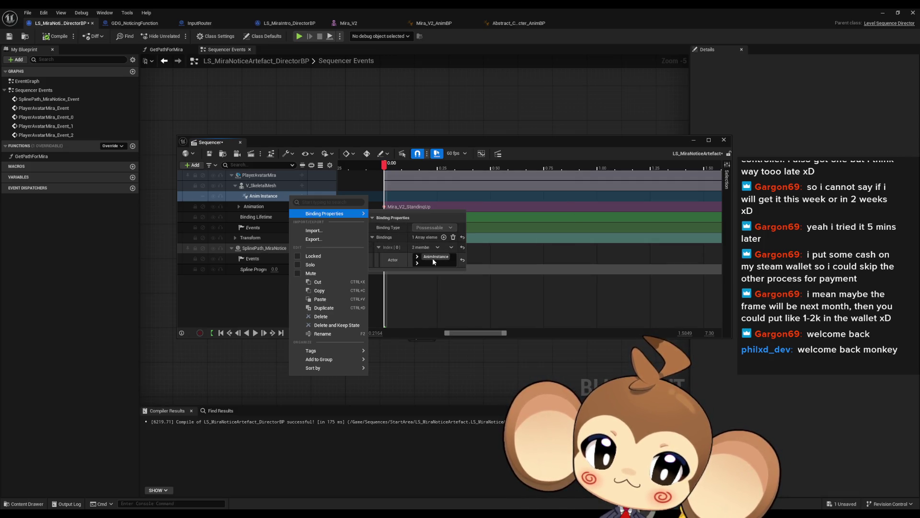
pyautogui.click(418, 258)
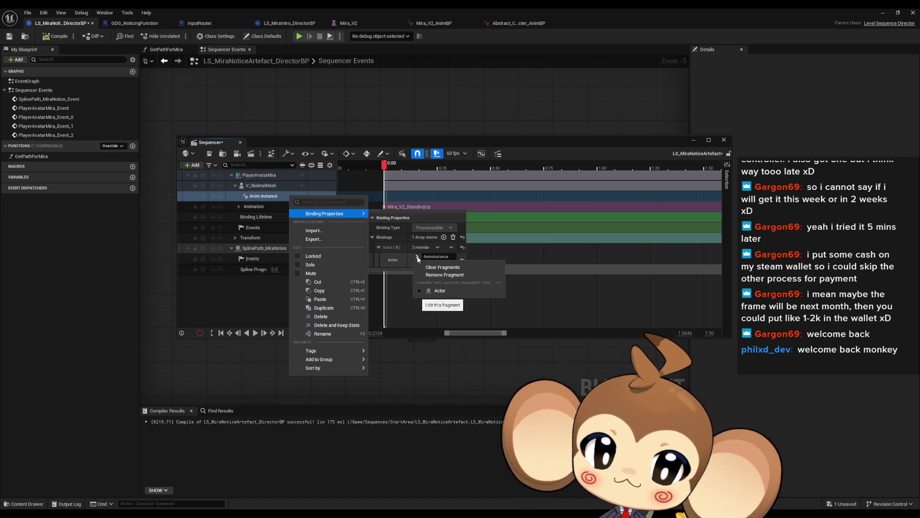
pyautogui.click(417, 259)
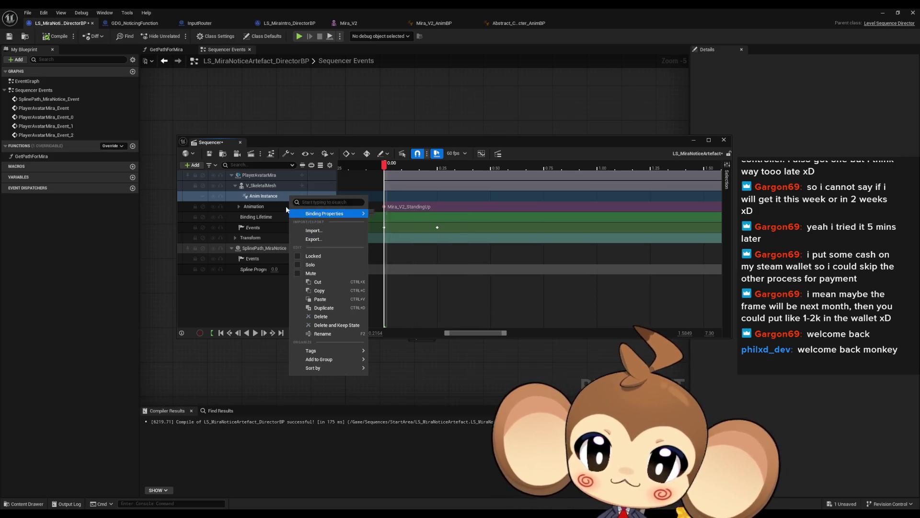
pyautogui.click(261, 200)
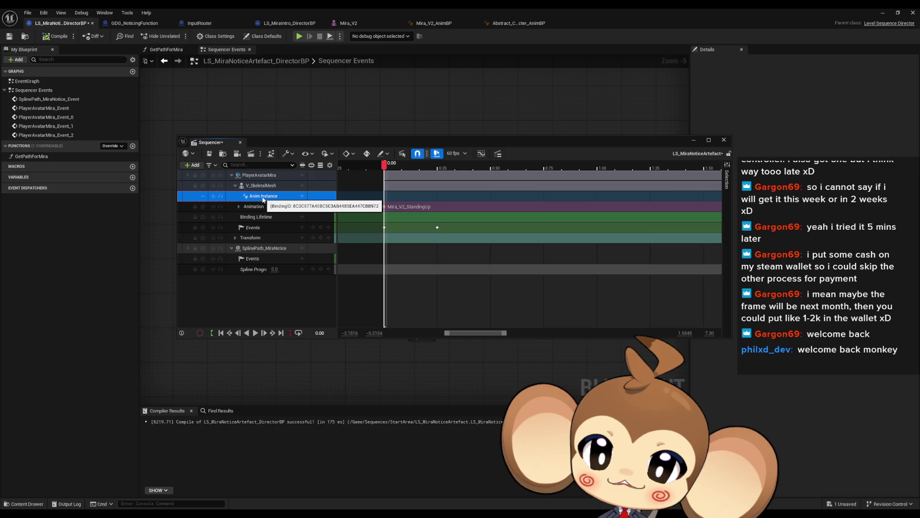
# Delete the Anim Instance track from under V_SkeletalMesh.
pyautogui.rightClick(262, 199)
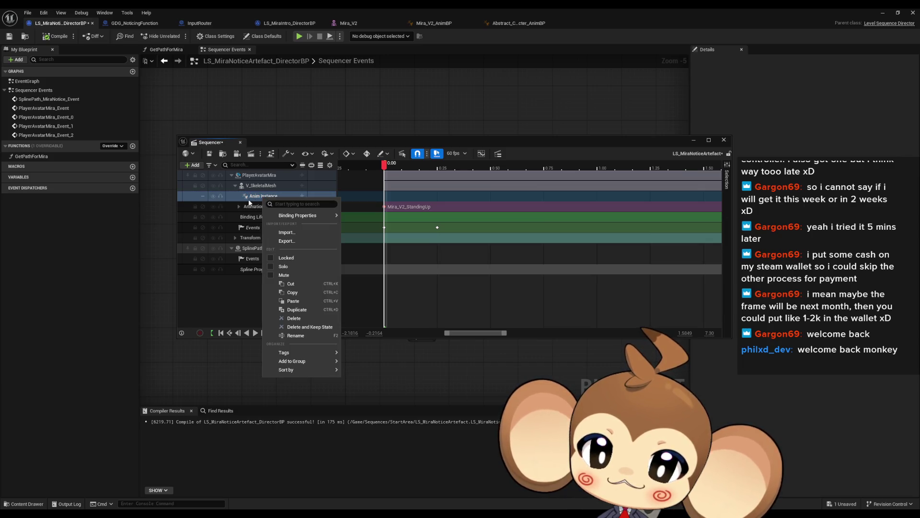
pyautogui.moveTo(307, 216)
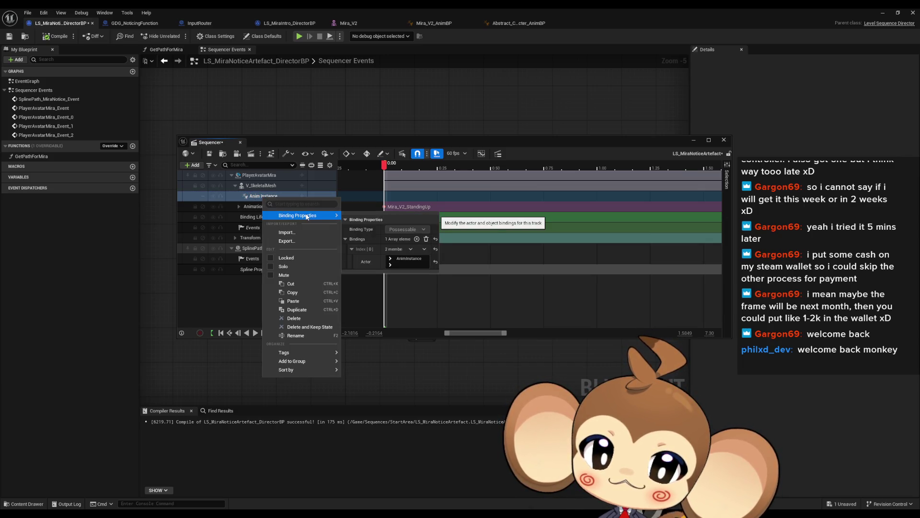
pyautogui.click(237, 201)
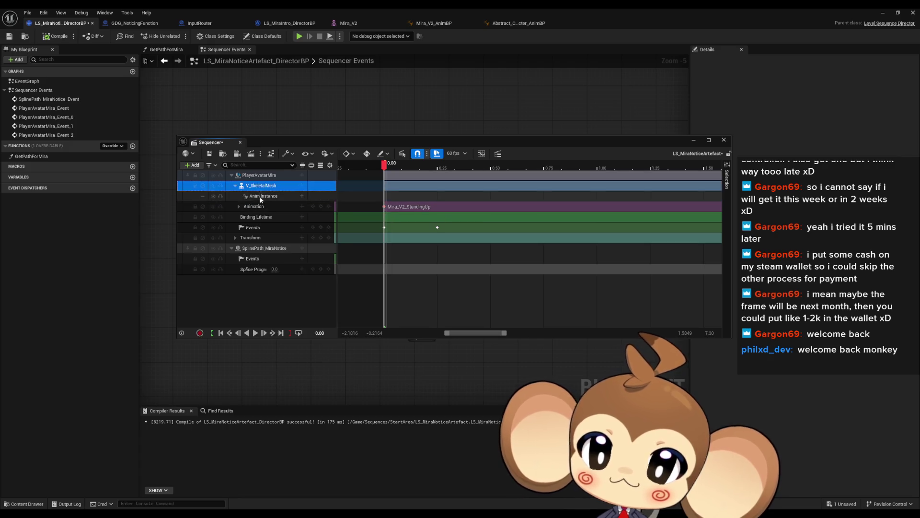
pyautogui.press('Delete')
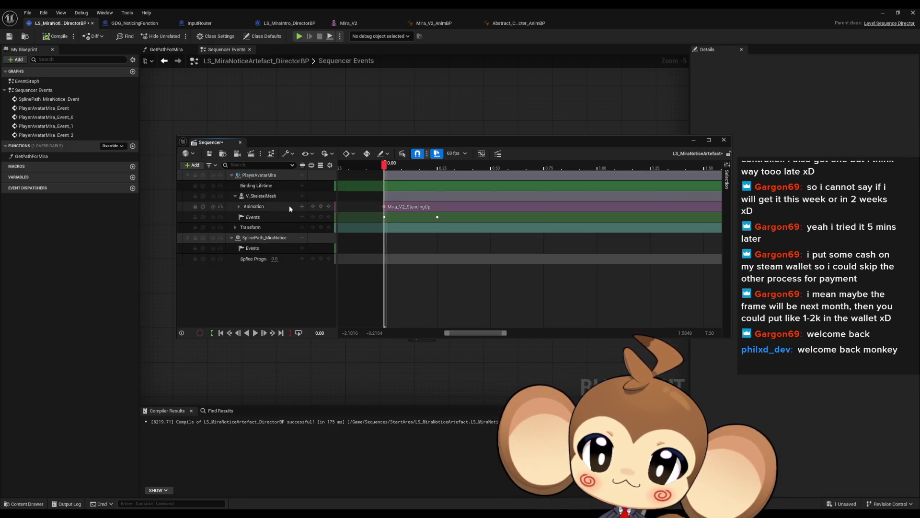
pyautogui.click(272, 196)
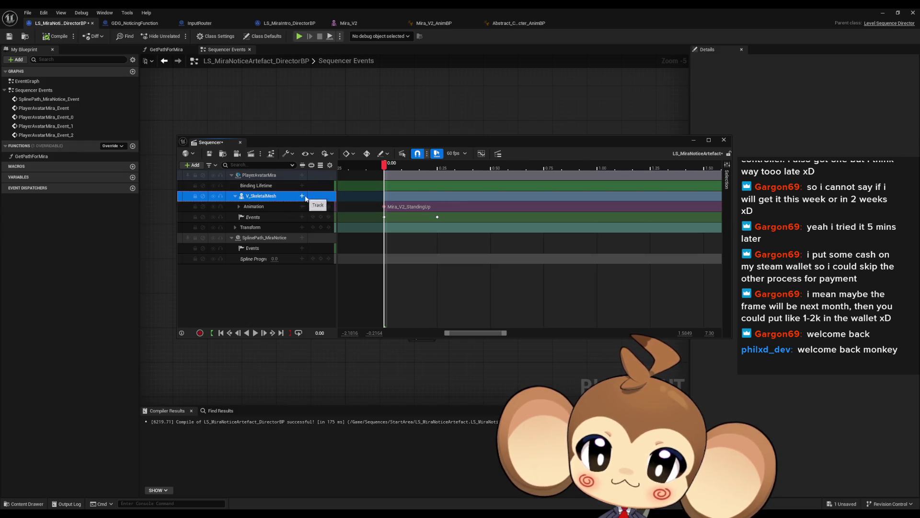
pyautogui.click(302, 196)
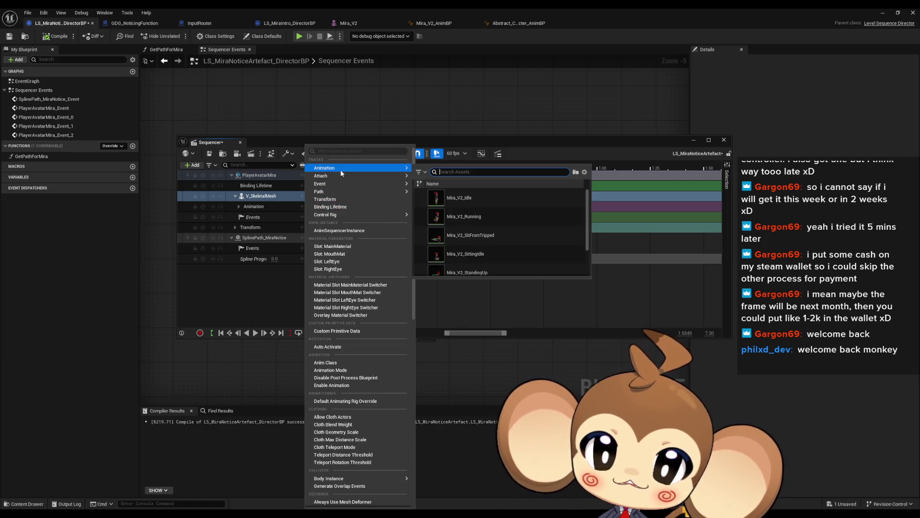
pyautogui.moveTo(343, 178)
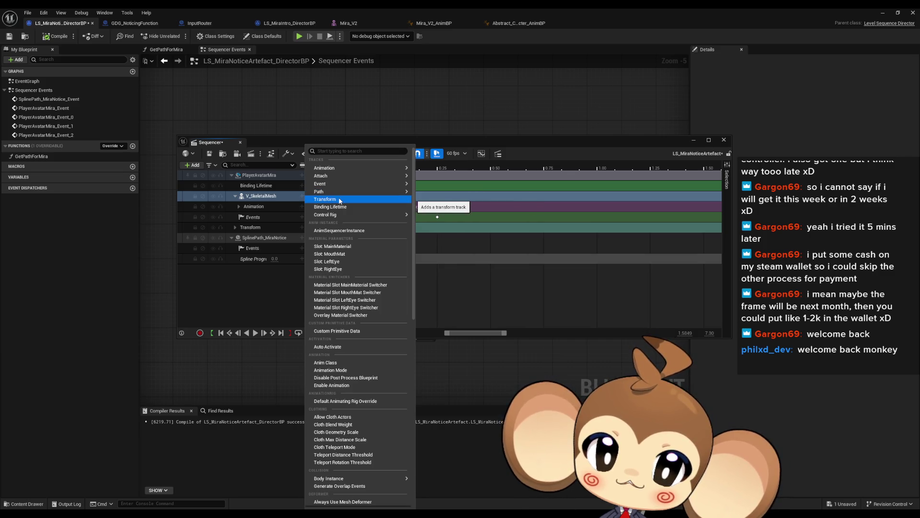
pyautogui.moveTo(338, 215)
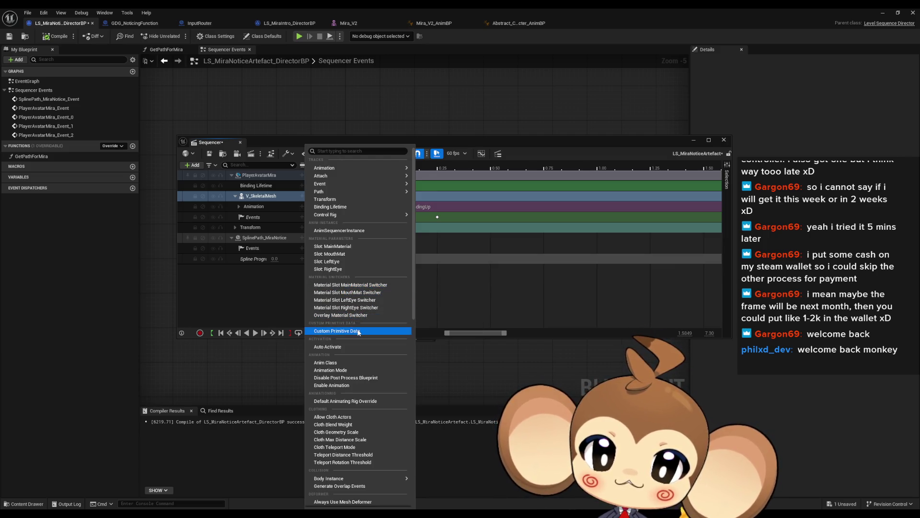
pyautogui.scroll(-1, 368, 335)
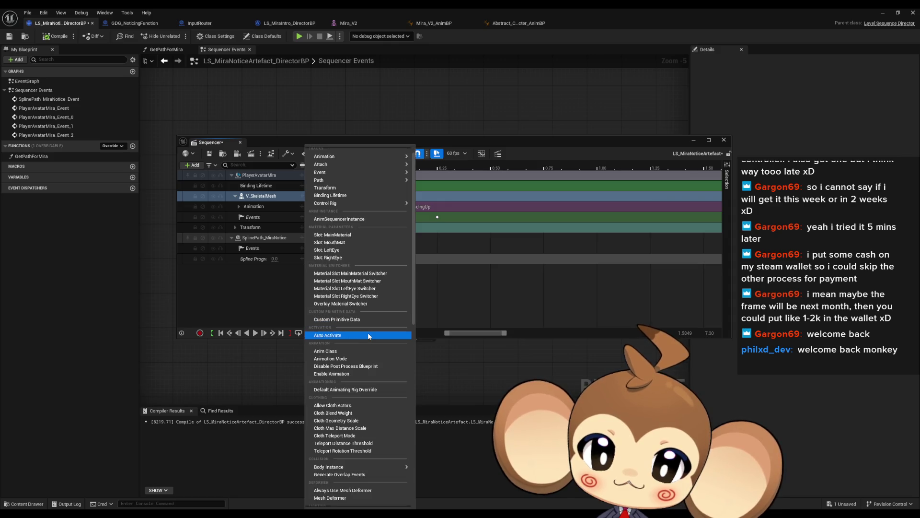
pyautogui.scroll(-1, 368, 334)
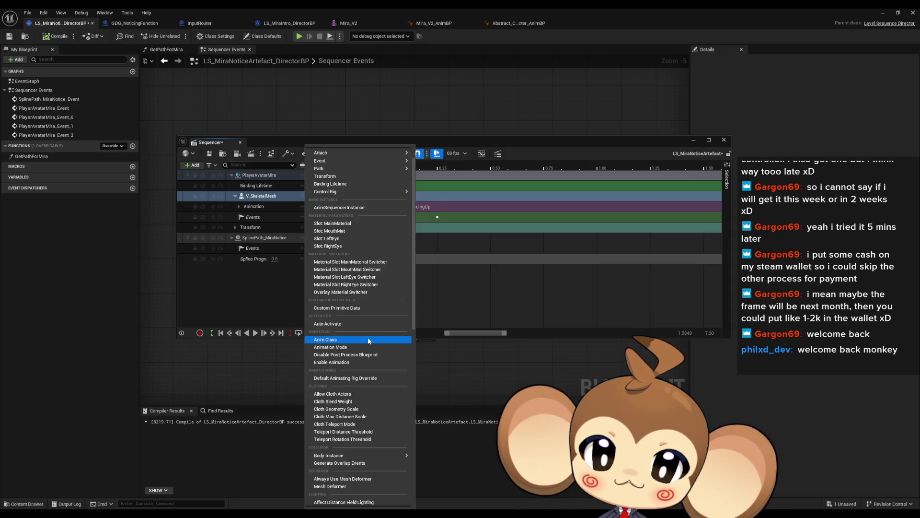
pyautogui.scroll(-1, 368, 338)
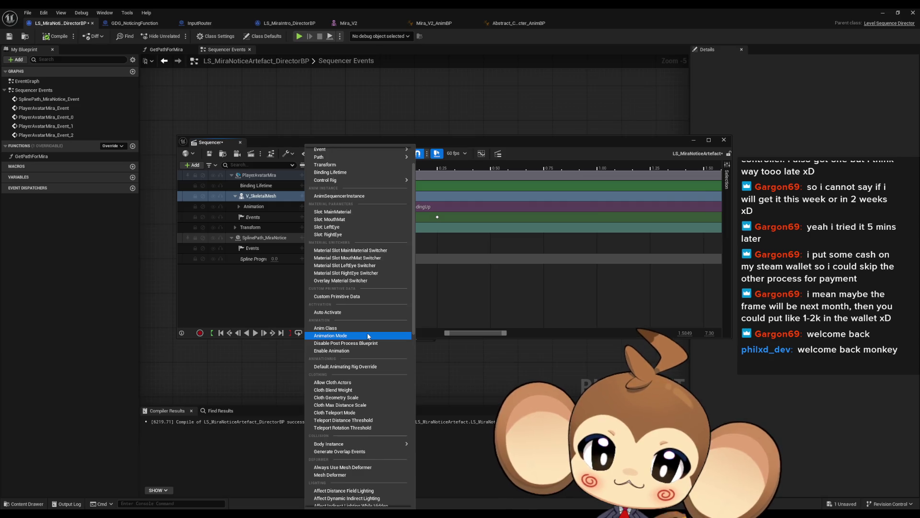
pyautogui.scroll(-1, 368, 336)
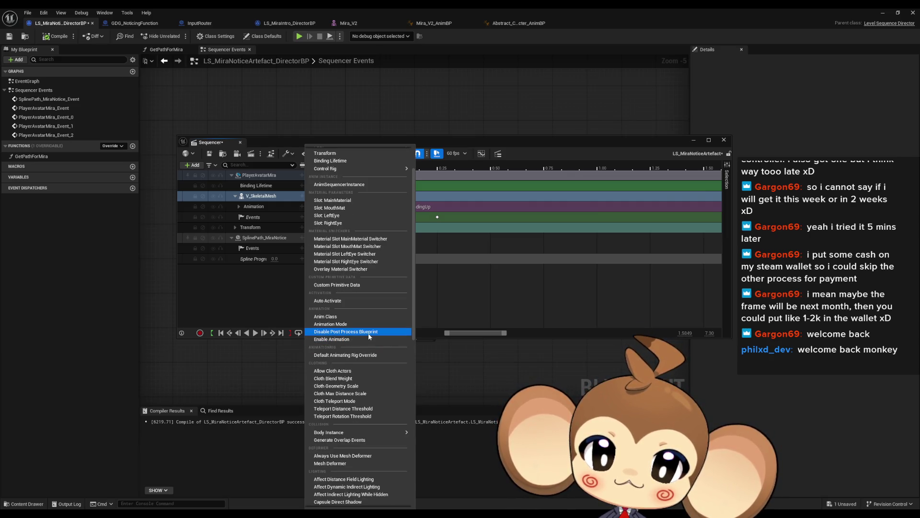
pyautogui.scroll(-3, 368, 333)
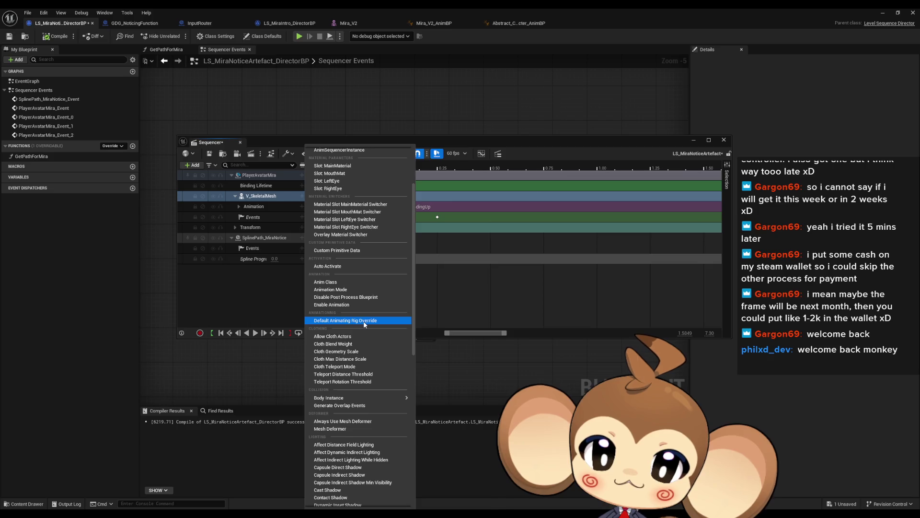
pyautogui.scroll(-4, 366, 324)
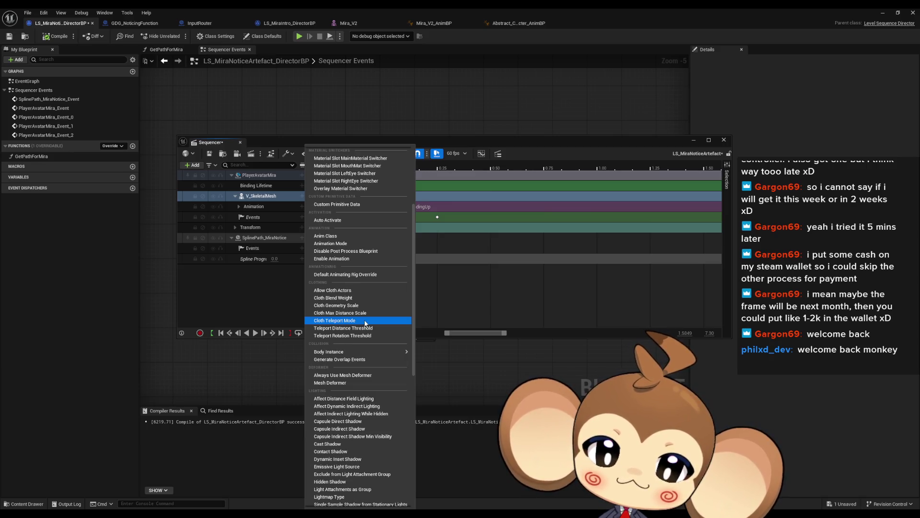
pyautogui.scroll(-2, 365, 323)
pyautogui.moveTo(367, 330)
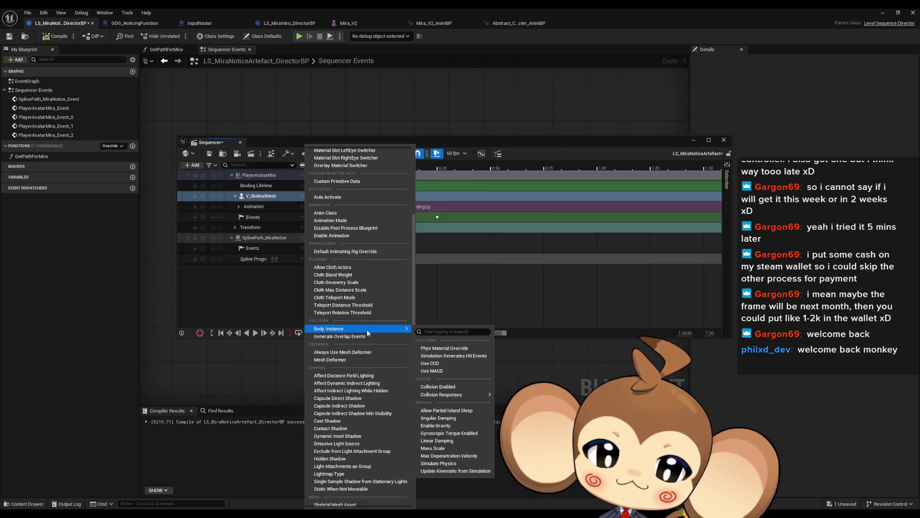
pyautogui.scroll(-1, 367, 328)
pyautogui.scroll(-1, 367, 328)
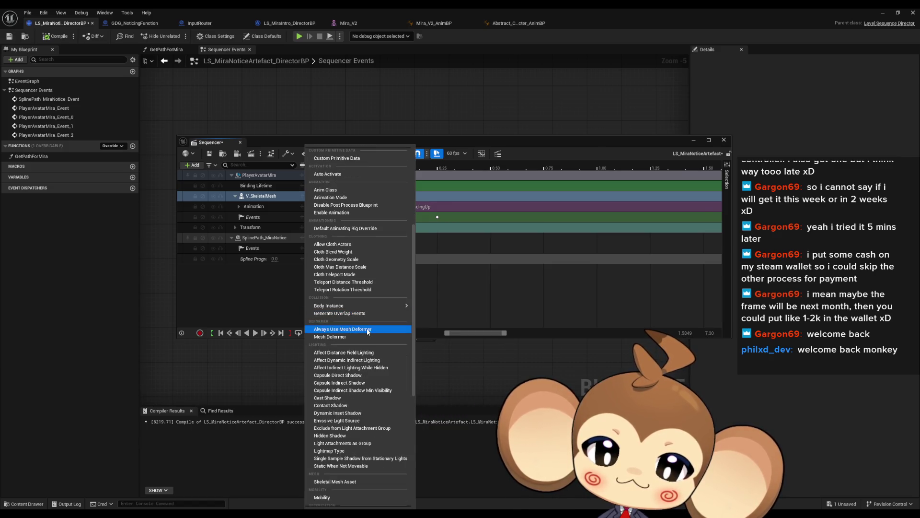
pyautogui.scroll(-1, 368, 331)
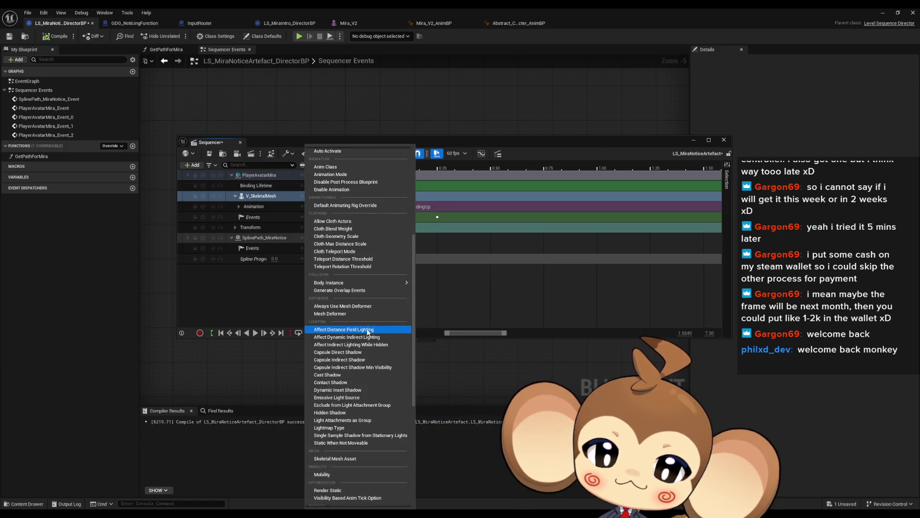
pyautogui.scroll(-5, 368, 331)
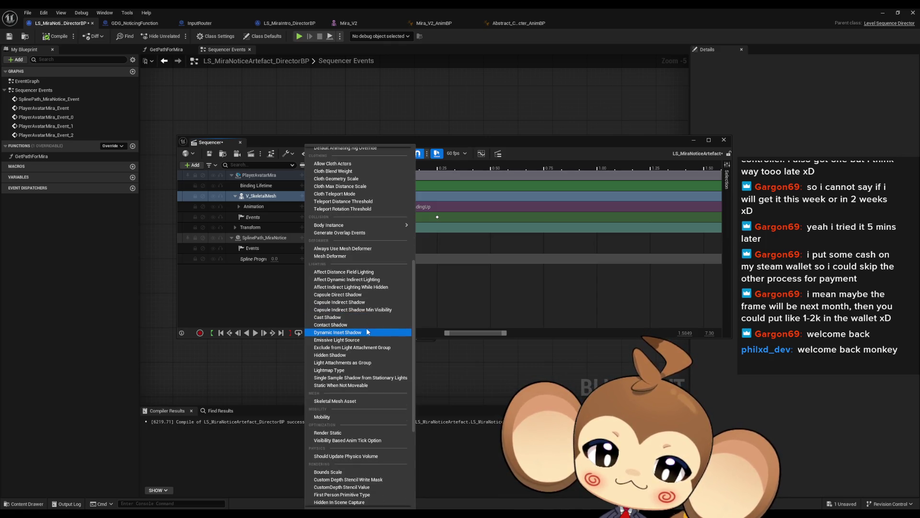
pyautogui.scroll(-2, 368, 331)
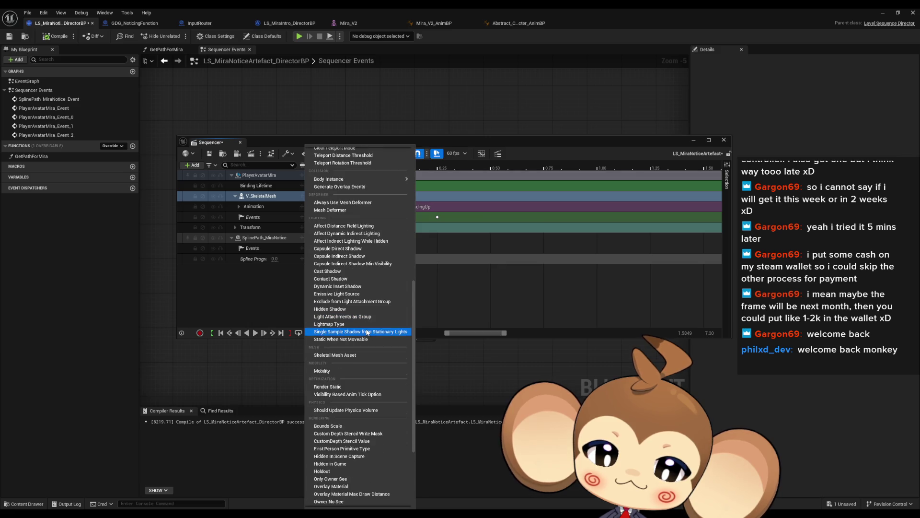
pyautogui.scroll(-1, 367, 332)
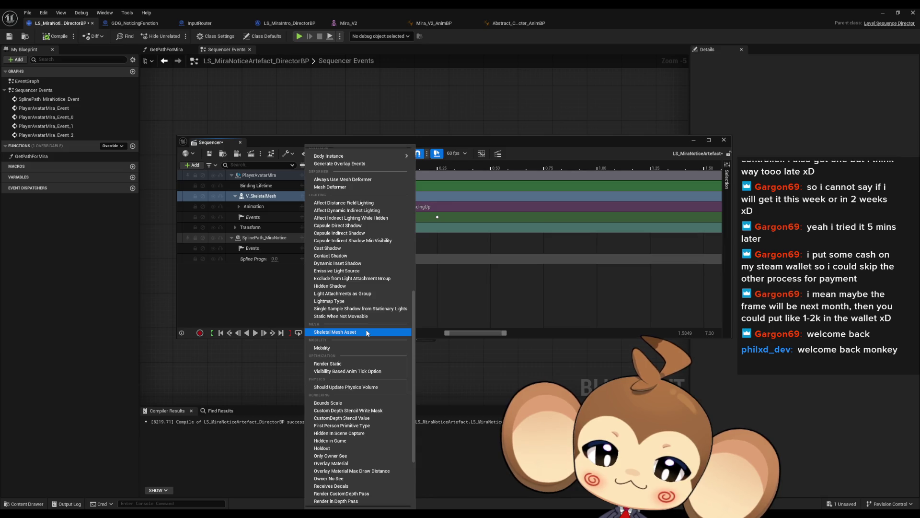
pyautogui.scroll(-3, 367, 332)
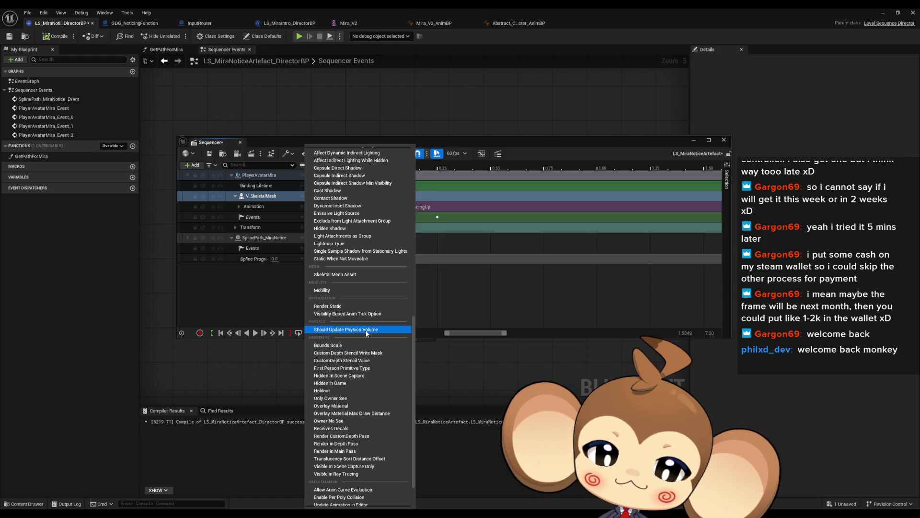
pyautogui.scroll(-2, 367, 333)
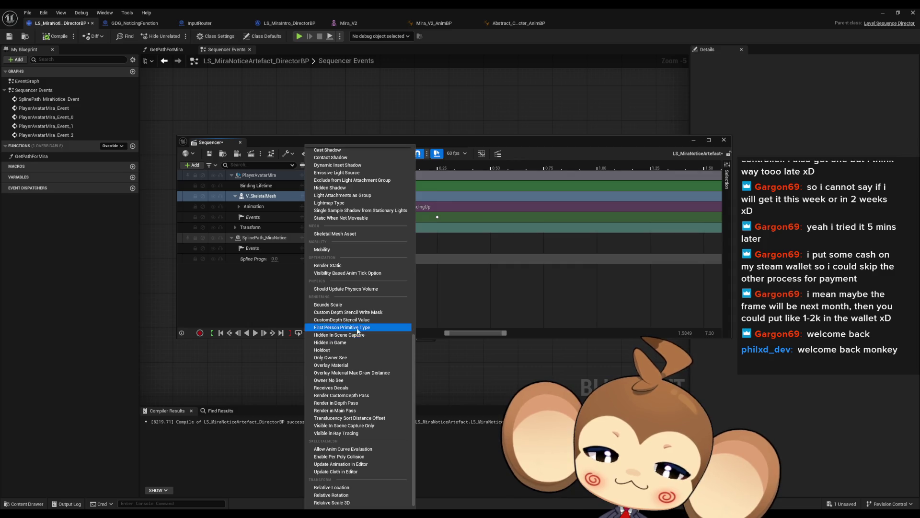
pyautogui.click(266, 286)
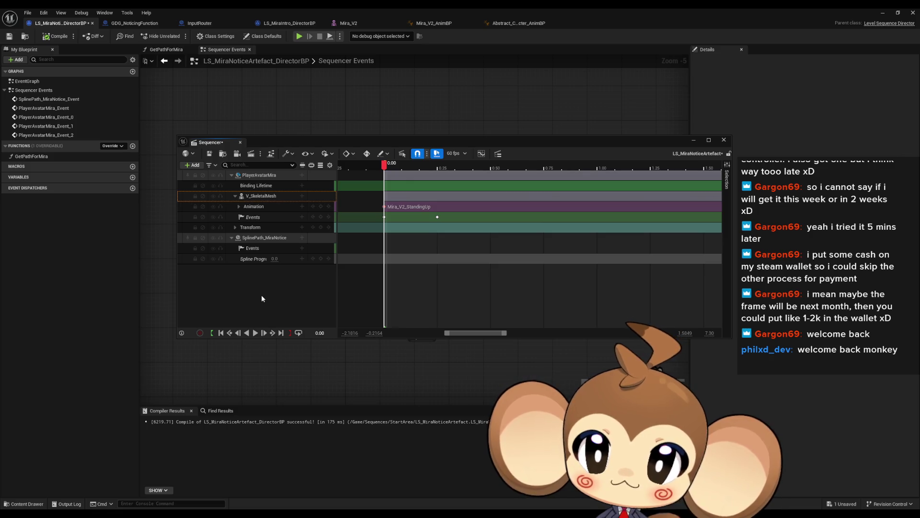
pyautogui.click(269, 176)
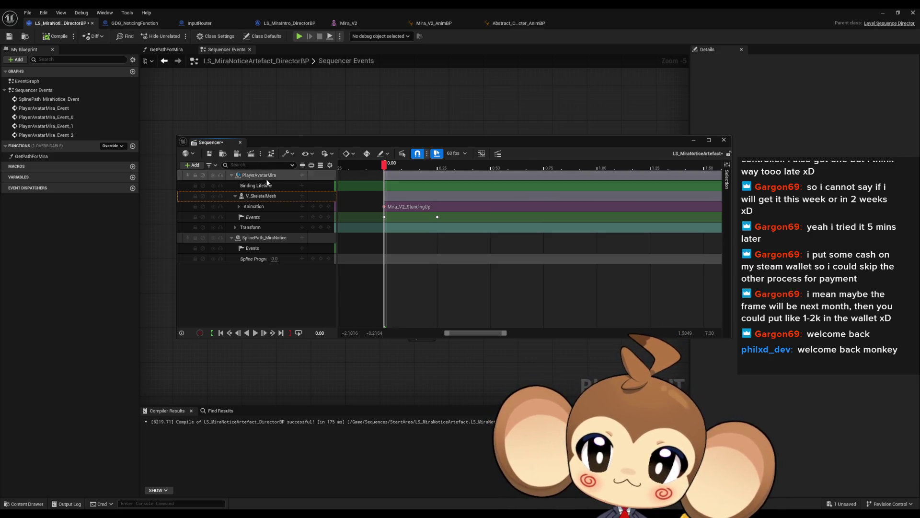
pyautogui.doubleClick(269, 176)
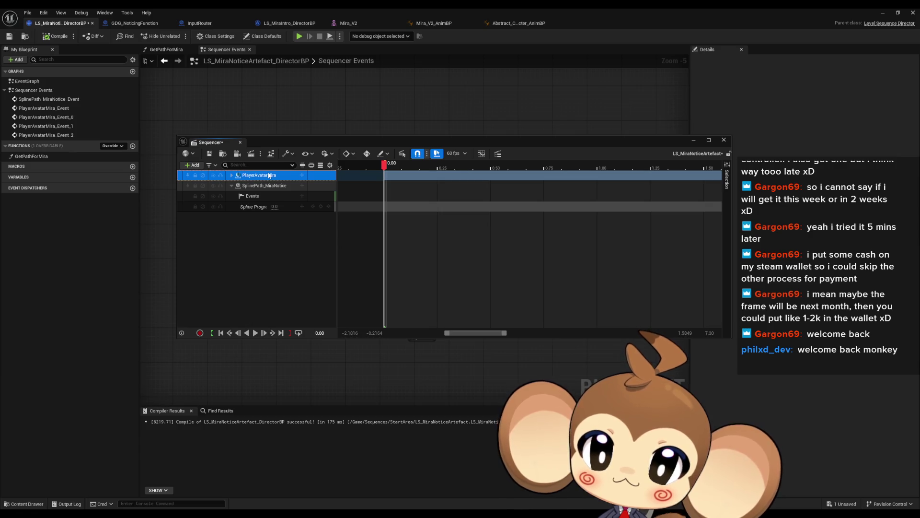
pyautogui.doubleClick(268, 176)
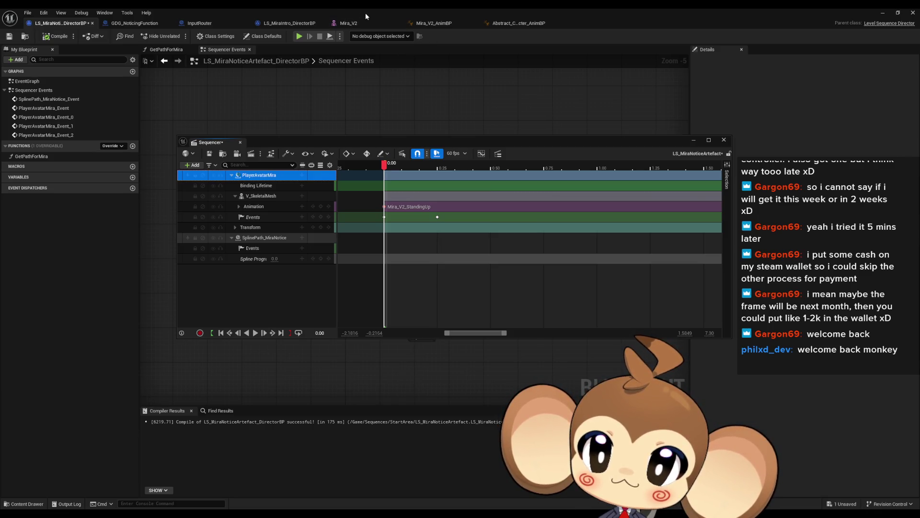
# Browse the Content Browser to Content/Blueprints/VisualEntity and switch to the PlayerAvatarMira Blueprint.
pyautogui.click(884, 14)
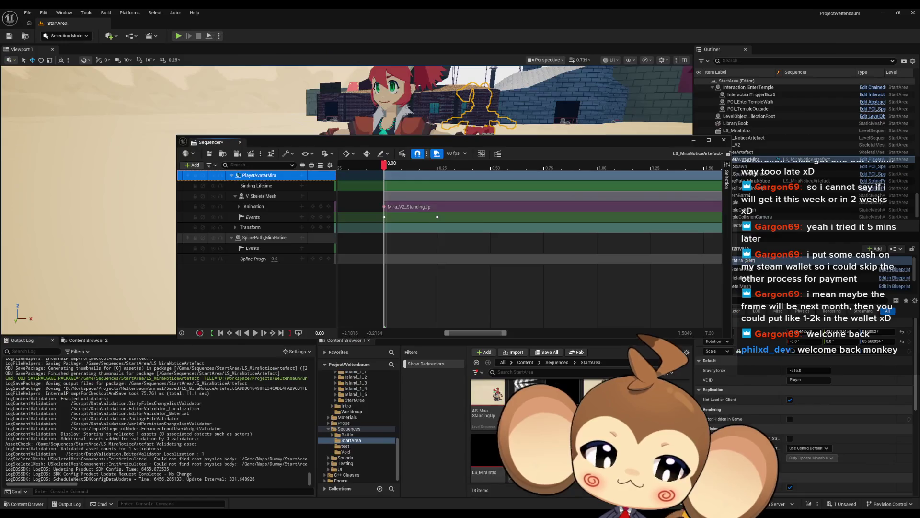
pyautogui.click(525, 362)
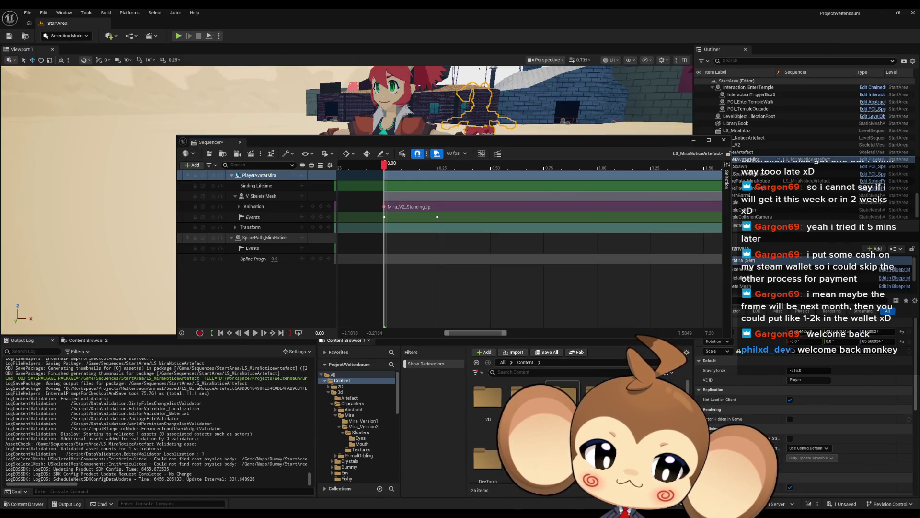
pyautogui.doubleClick(563, 394)
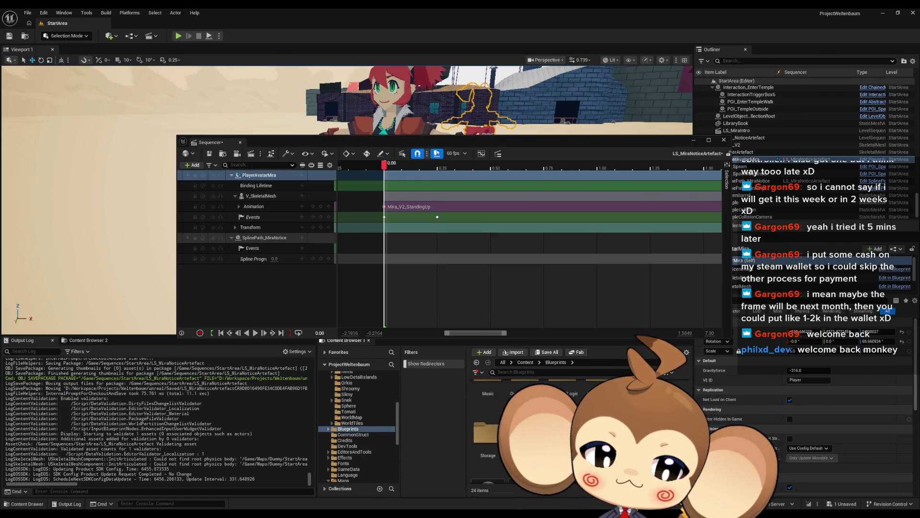
pyautogui.doubleClick(525, 431)
pyautogui.scroll(1, 527, 422)
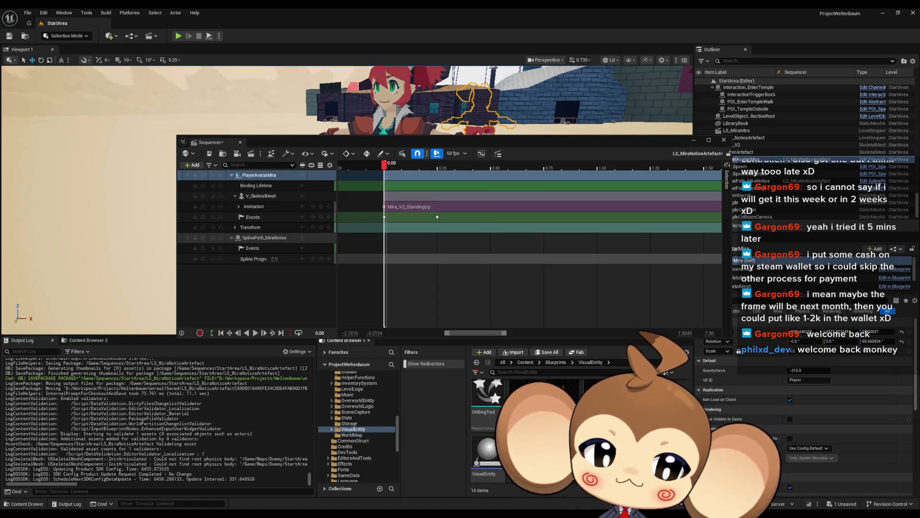
pyautogui.hotkey('alt', 'Tab')
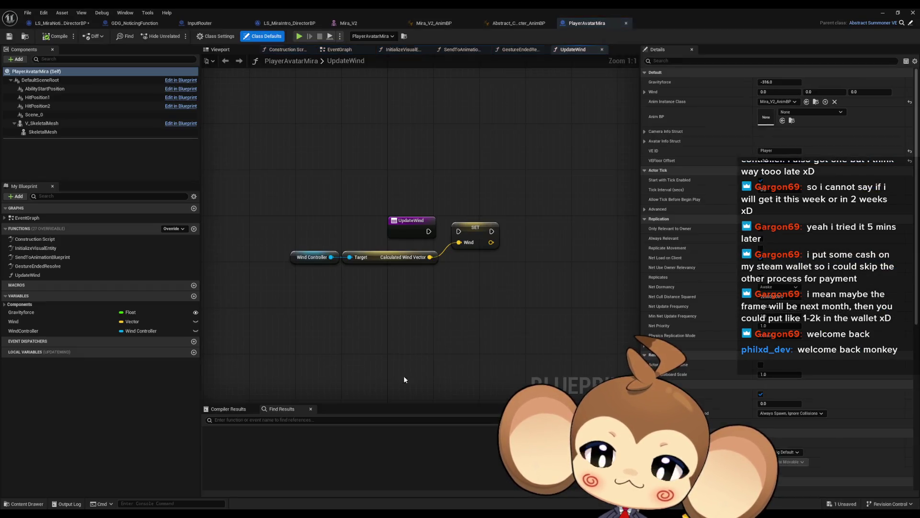
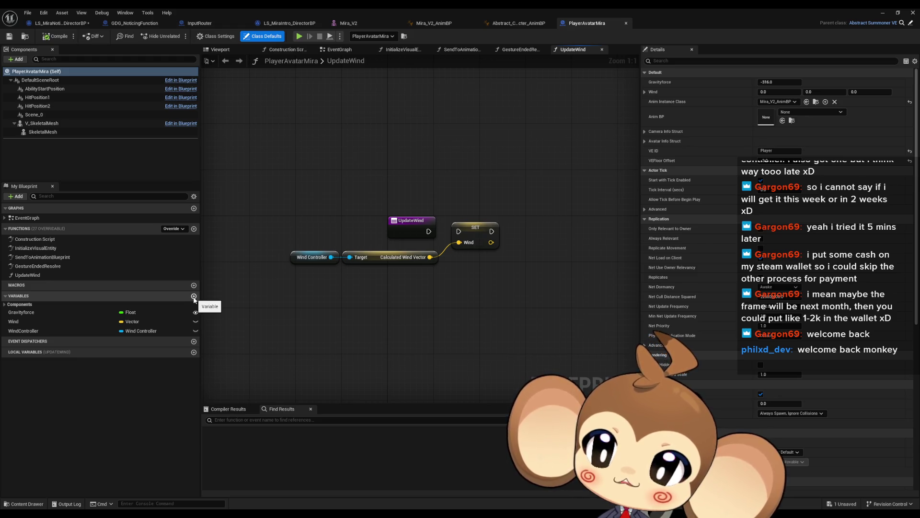
# Create a variable named LookAtAlpha in PlayerAvatarMira and change its type from Boolean to Float.
pyautogui.click(193, 296)
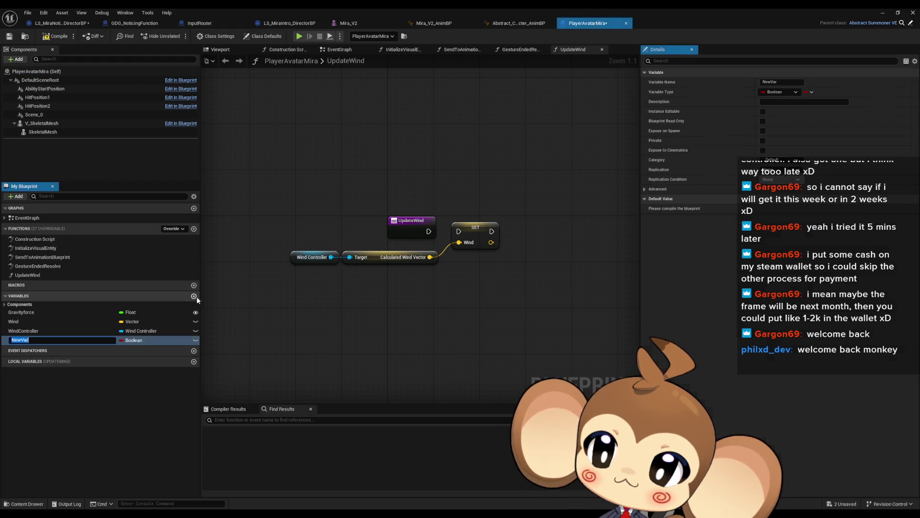
pyautogui.write('Look')
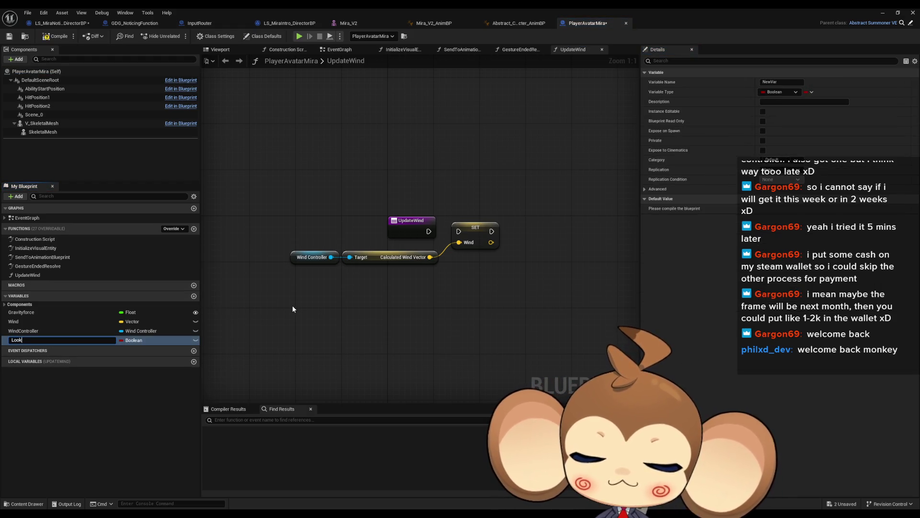
pyautogui.write('AtAlpha')
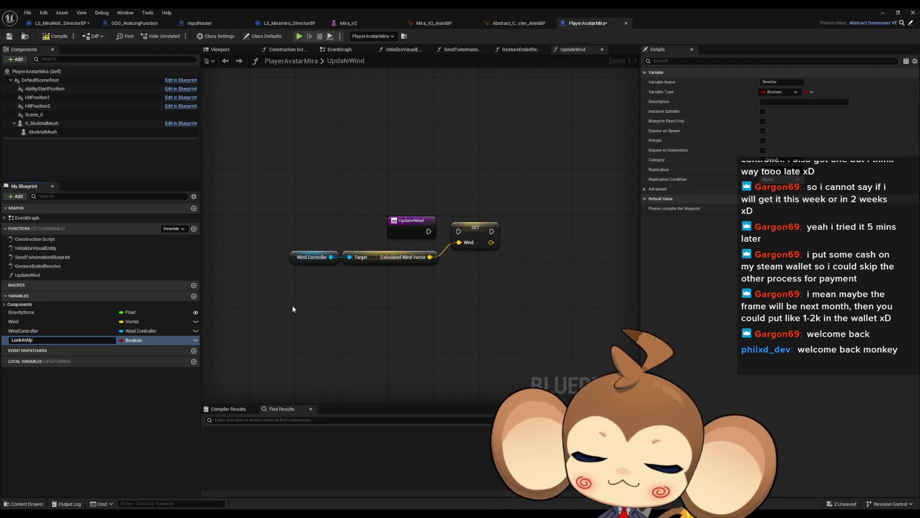
pyautogui.press('Return')
pyautogui.click(125, 340)
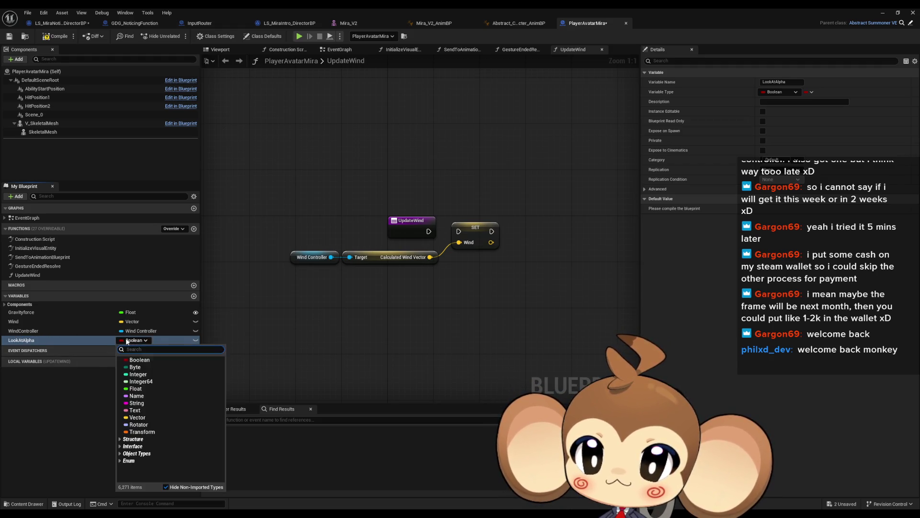
pyautogui.click(141, 388)
pyautogui.moveTo(360, 352); pyautogui.dragTo(309, 324)
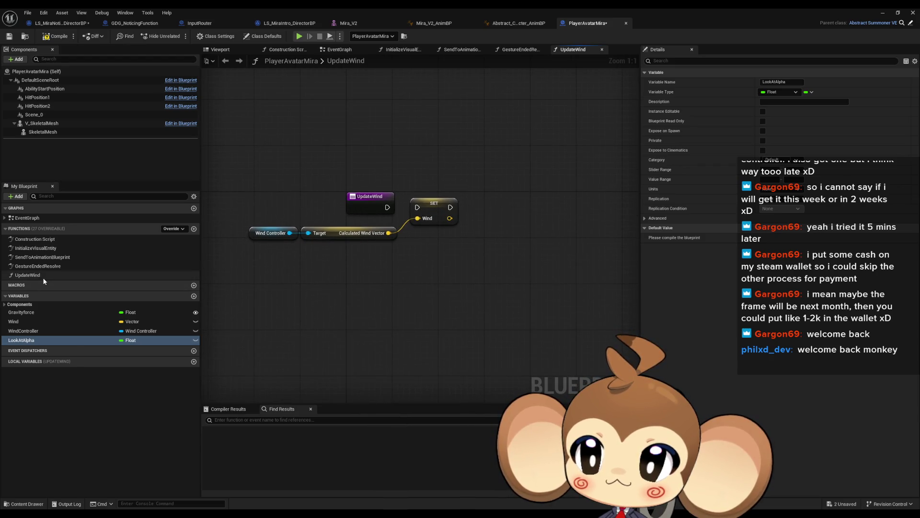
# Add a new function named UpdateLookAtAlpha to PlayerAvatarMira.
pyautogui.click(193, 228)
pyautogui.write('UpdateLookA')
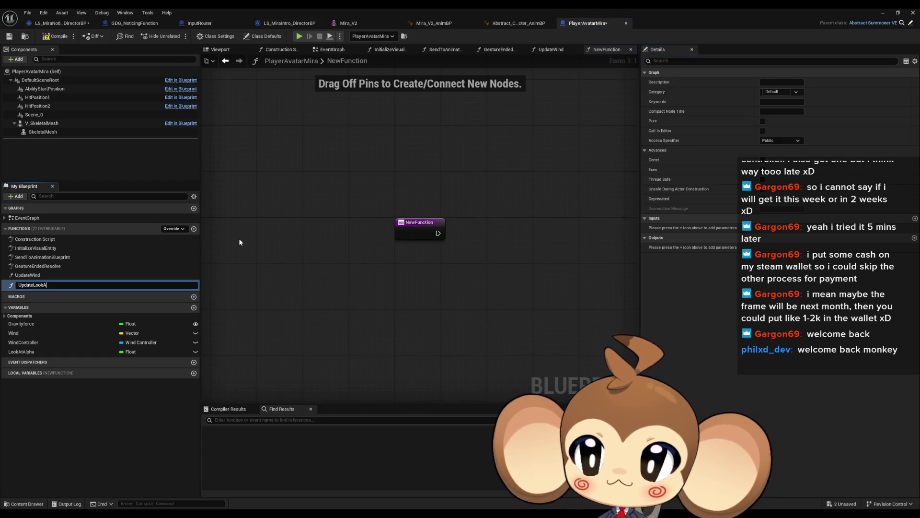
pyautogui.write('tAlphaWith')
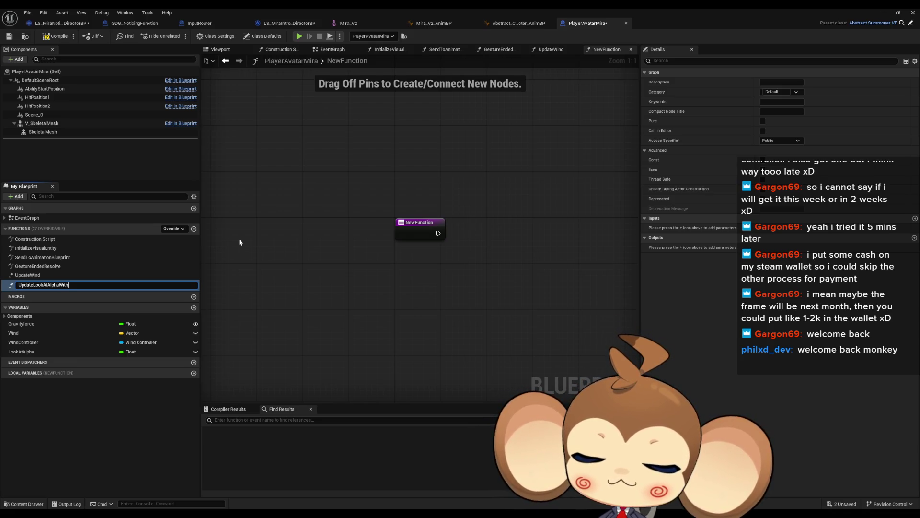
pyautogui.write('Vari')
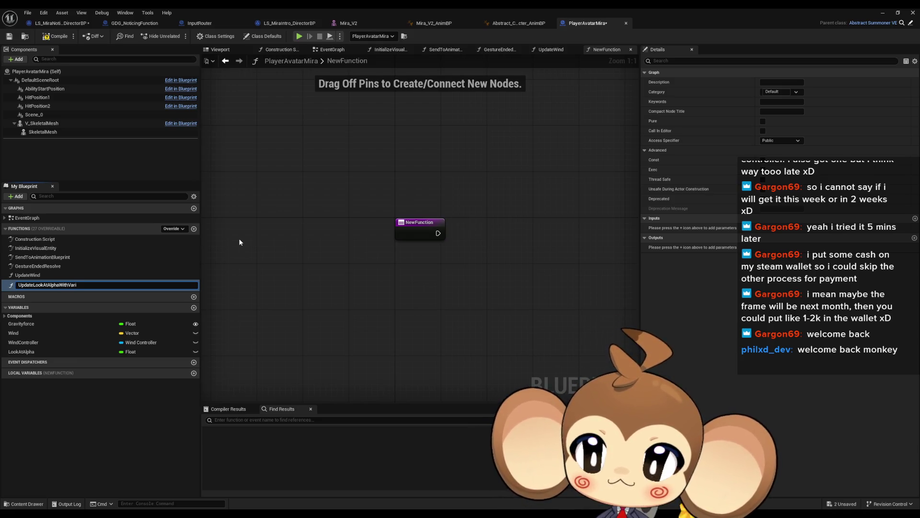
pyautogui.press('BackSpace')
pyautogui.press('BackSpace')
pyautogui.press('BackSpace')
pyautogui.write('pha')
pyautogui.press('Return')
# Place a LookAtAlpha getter and an Anim BP getter in the function graph.
pyautogui.moveTo(29, 350); pyautogui.dragTo(382, 318)
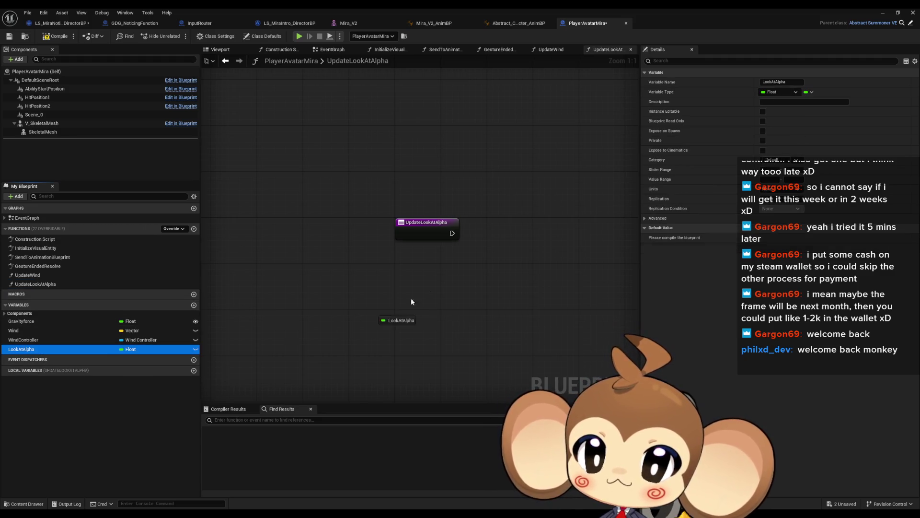
pyautogui.click(453, 298)
pyautogui.moveTo(406, 267); pyautogui.dragTo(318, 272)
pyautogui.click(405, 254)
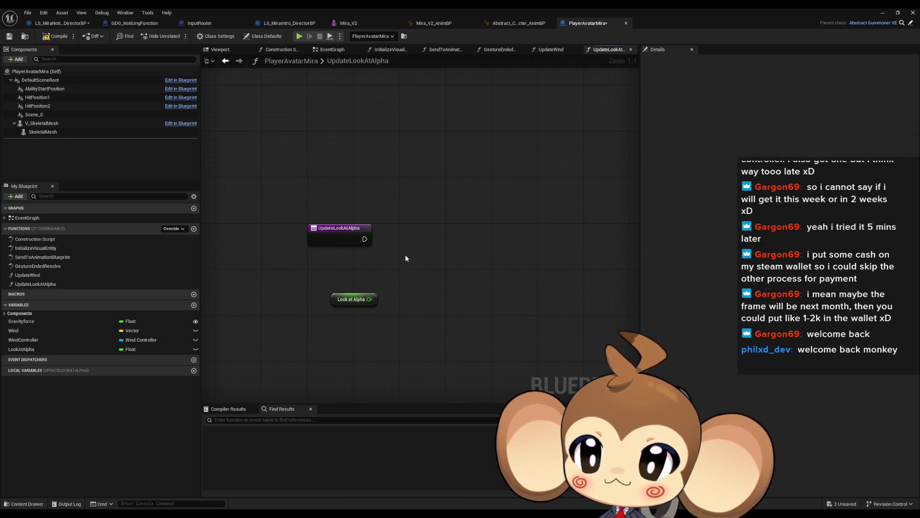
pyautogui.rightClick(406, 258)
pyautogui.write('get anim bp')
pyautogui.press('Return')
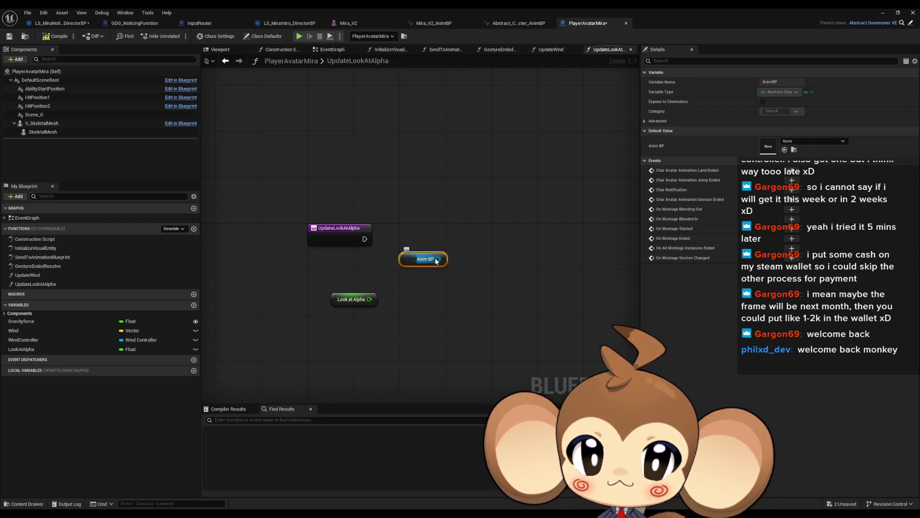
# Add a Set Look at Alpha node wired to the function start, LookAtAlpha value and Anim BP target.
pyautogui.moveTo(438, 259); pyautogui.dragTo(496, 263)
pyautogui.write('cast mira')
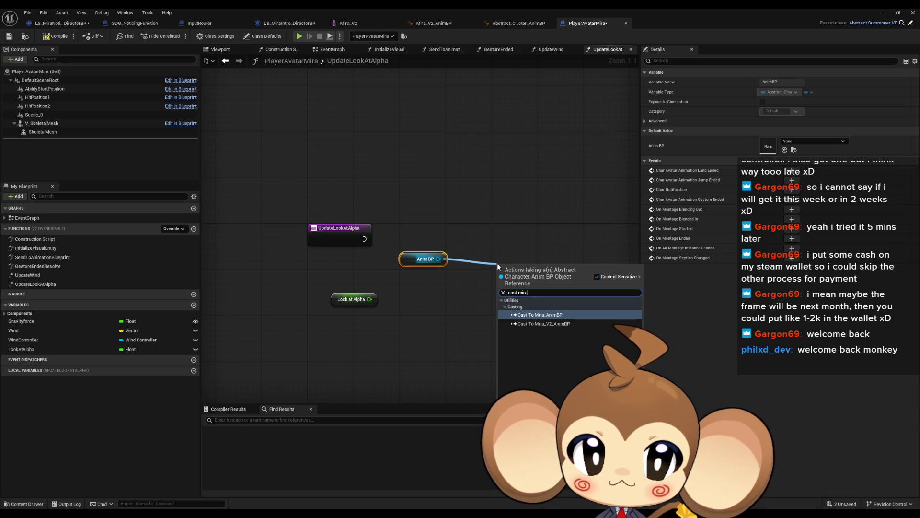
pyautogui.moveTo(438, 259); pyautogui.dragTo(468, 259)
pyautogui.write('set look')
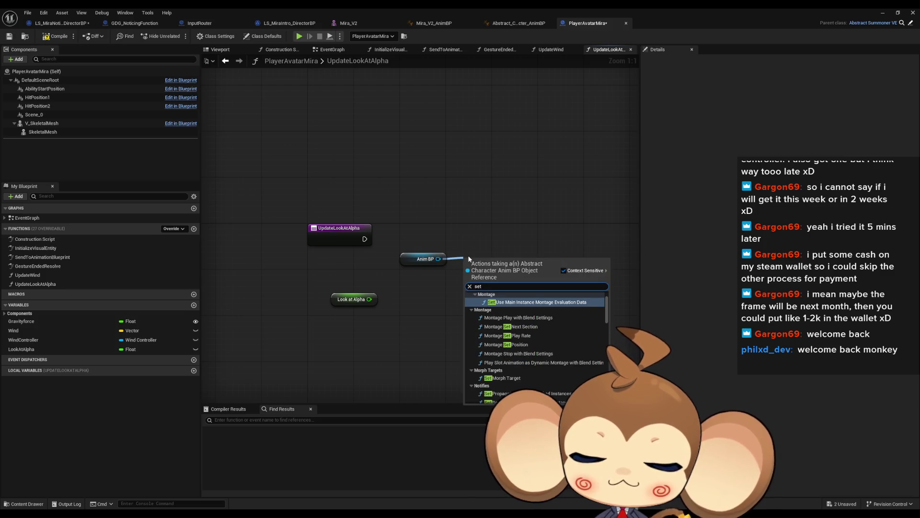
pyautogui.click(498, 308)
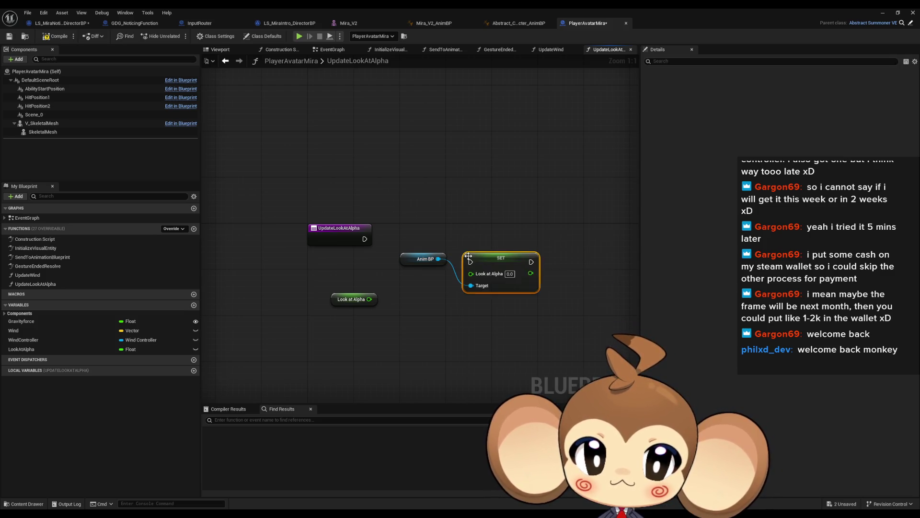
pyautogui.moveTo(470, 273); pyautogui.dragTo(372, 300)
pyautogui.moveTo(365, 238)
pyautogui.mouseDown()
pyautogui.moveTo(470, 262)
pyautogui.moveTo(470, 284)
pyautogui.mouseUp()
pyautogui.moveTo(403, 259); pyautogui.dragTo(329, 259)
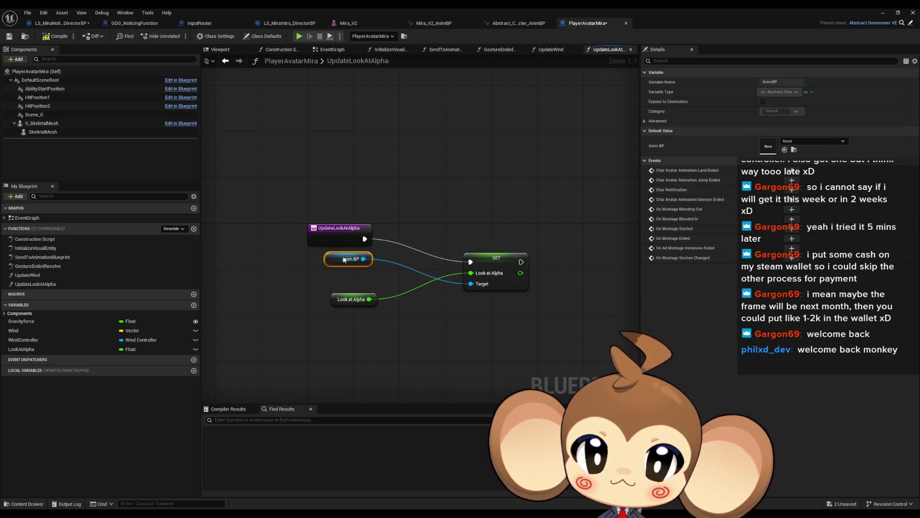
# Arrange the SET and getter nodes neatly and compile PlayerAvatarMira.
pyautogui.moveTo(490, 284); pyautogui.dragTo(403, 260)
pyautogui.moveTo(338, 297)
pyautogui.mouseDown()
pyautogui.moveTo(327, 280)
pyautogui.moveTo(327, 309)
pyautogui.mouseUp()
pyautogui.moveTo(307, 273)
pyautogui.mouseDown()
pyautogui.moveTo(368, 313)
pyautogui.moveTo(325, 285)
pyautogui.mouseUp()
pyautogui.click(362, 332)
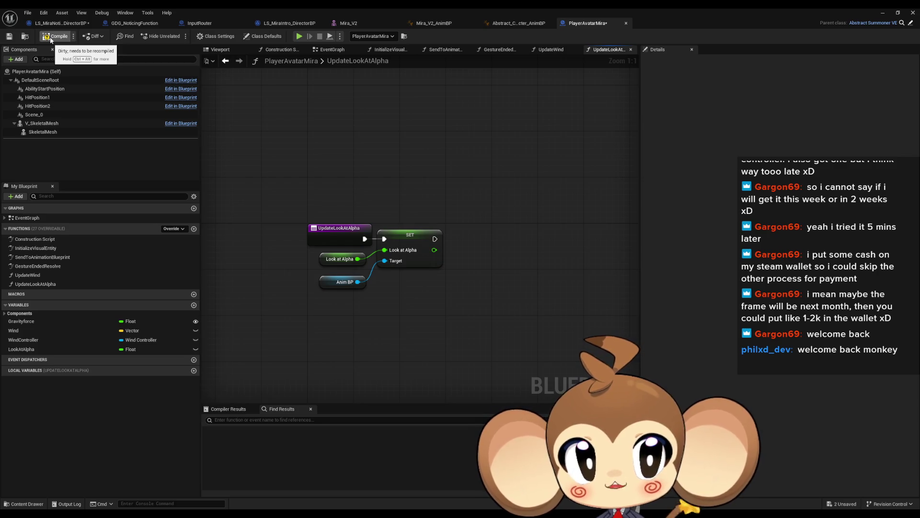
pyautogui.click(50, 39)
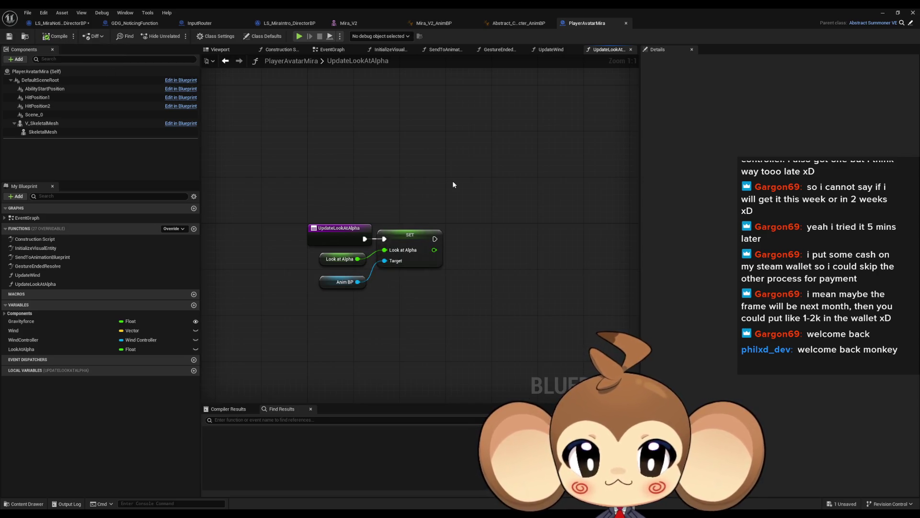
pyautogui.click(54, 24)
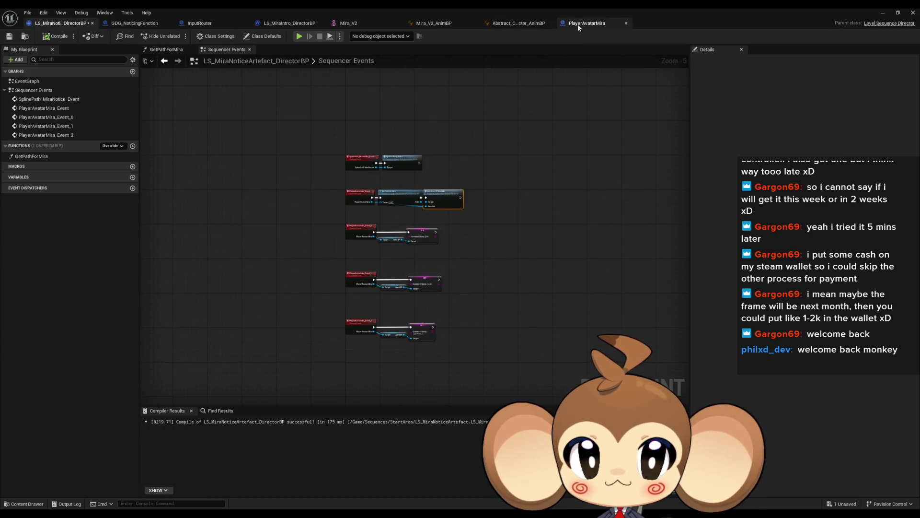
pyautogui.click(578, 23)
pyautogui.click(883, 14)
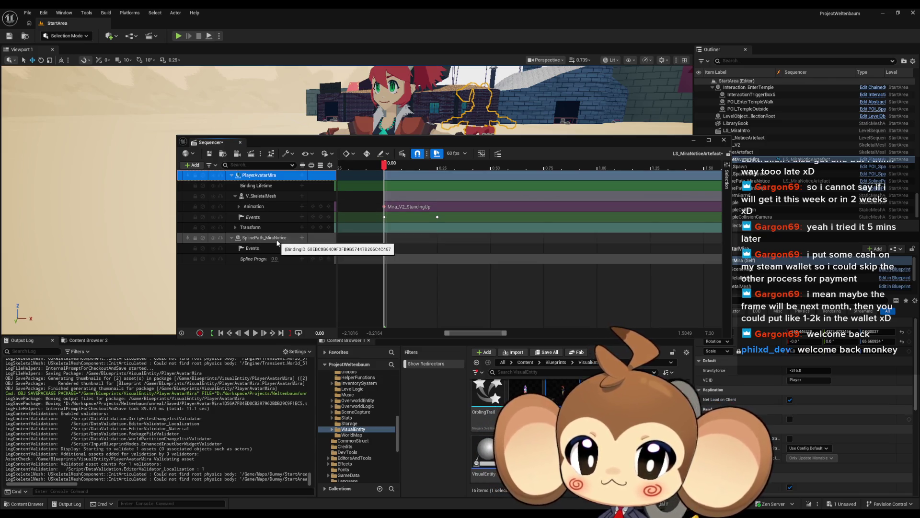
pyautogui.click(302, 175)
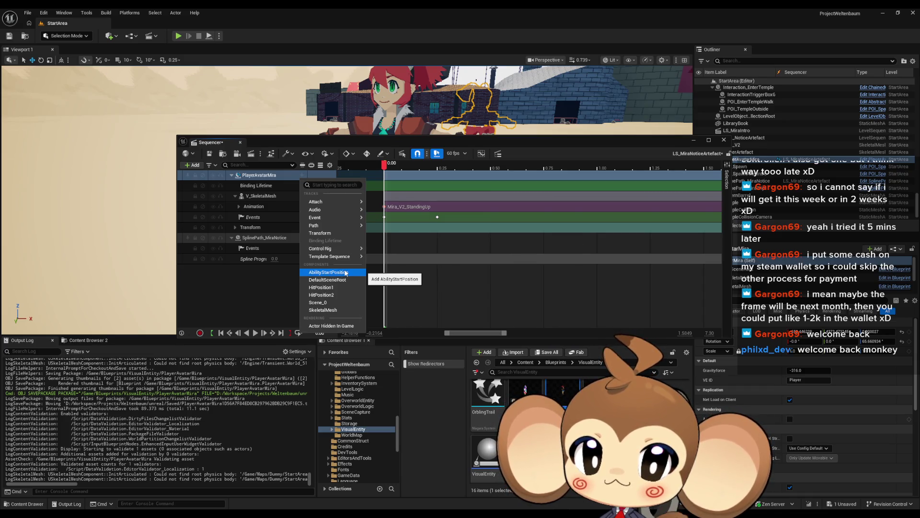
pyautogui.moveTo(439, 490)
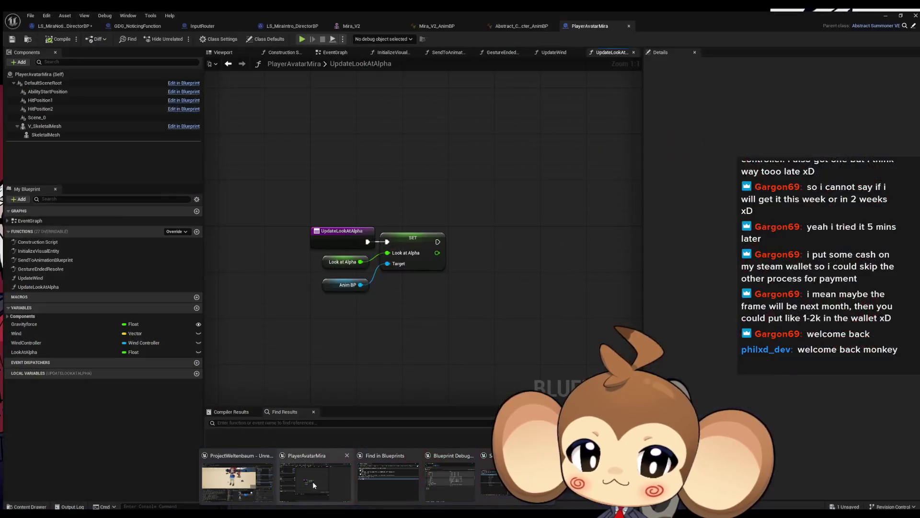
pyautogui.click(314, 480)
pyautogui.click(341, 262)
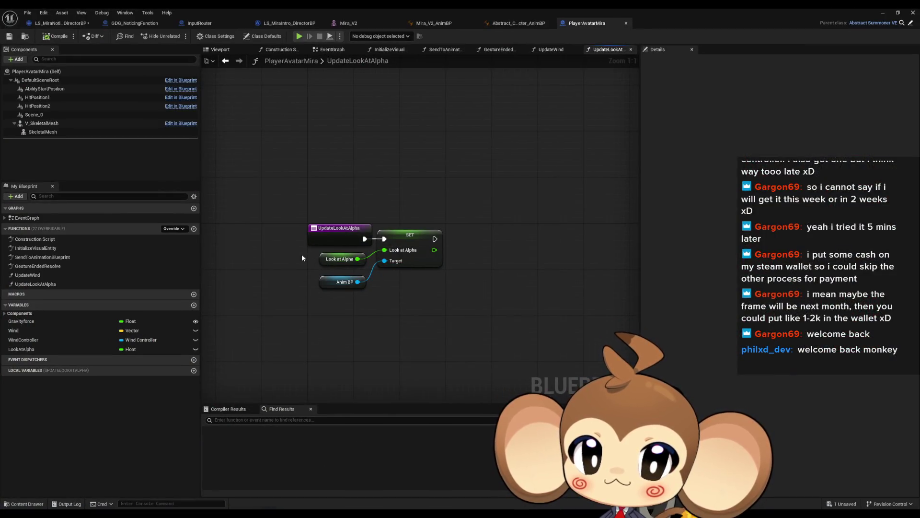
# Expose LookAtAlpha to cinematics and recompile PlayerAvatarMira.
pyautogui.click(762, 150)
pyautogui.click(338, 234)
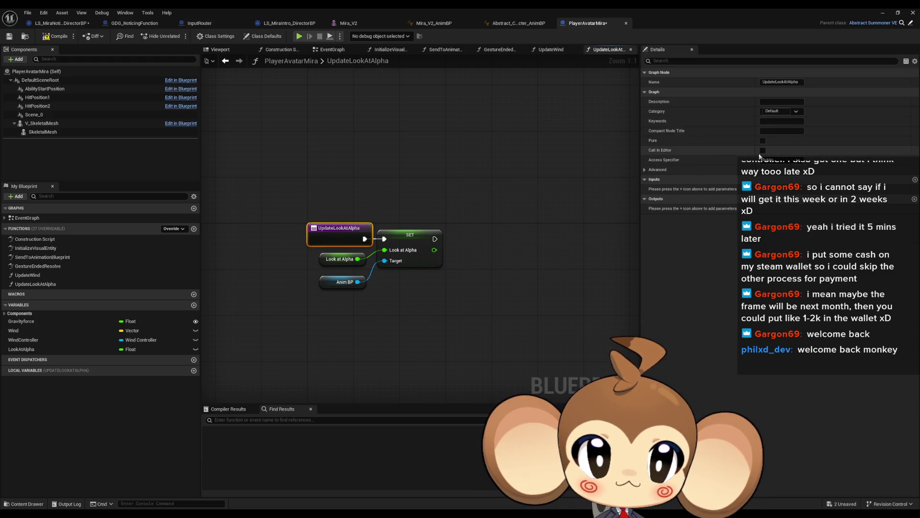
pyautogui.click(528, 110)
pyautogui.click(51, 39)
# Add a Look at Alpha track at 0.0 for PlayerAvatarMira in the sequence, then return to the blueprint.
pyautogui.click(882, 13)
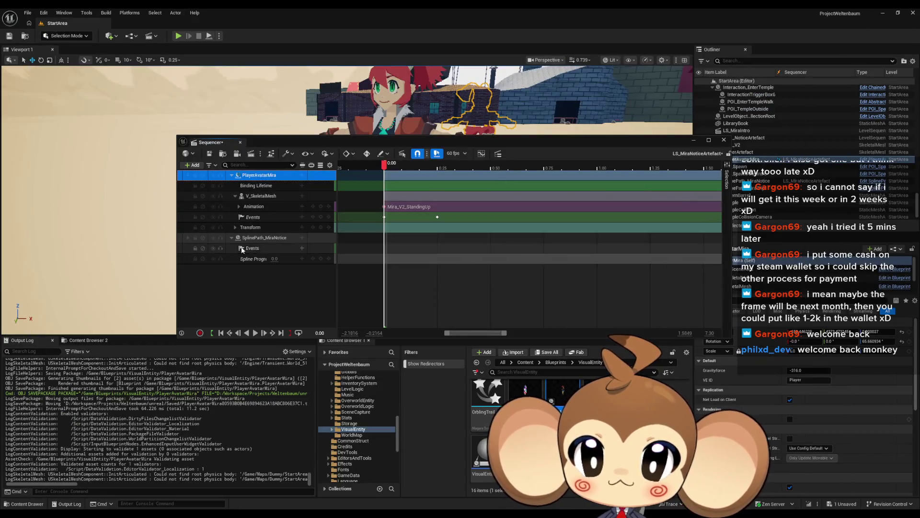
pyautogui.click(302, 176)
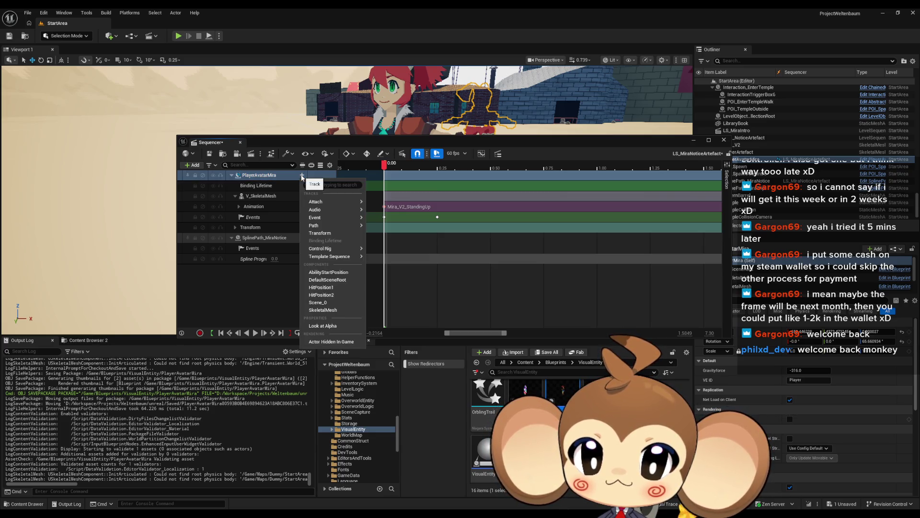
pyautogui.click(342, 329)
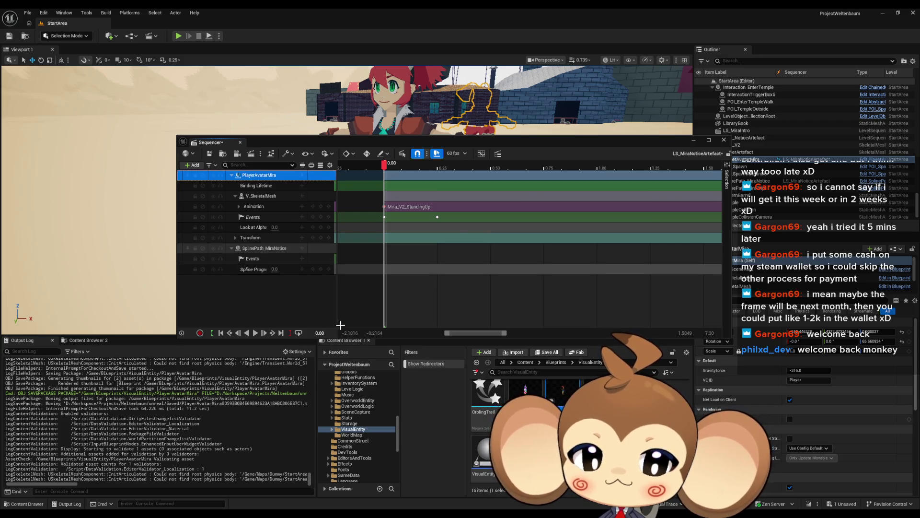
pyautogui.moveTo(364, 513)
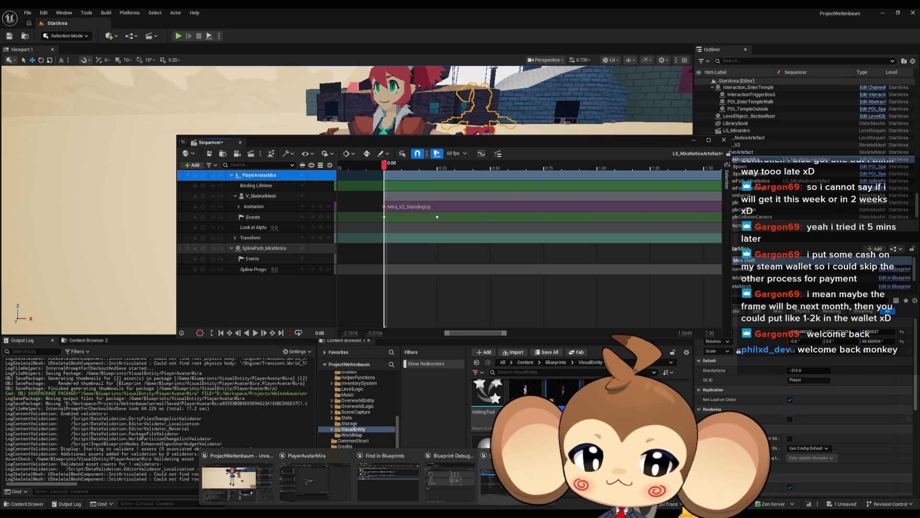
pyautogui.moveTo(503, 479)
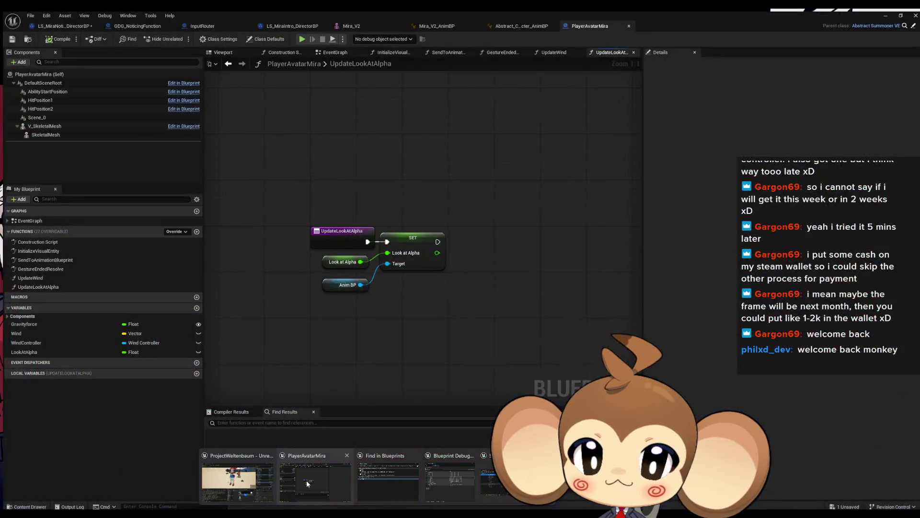
pyautogui.click(307, 483)
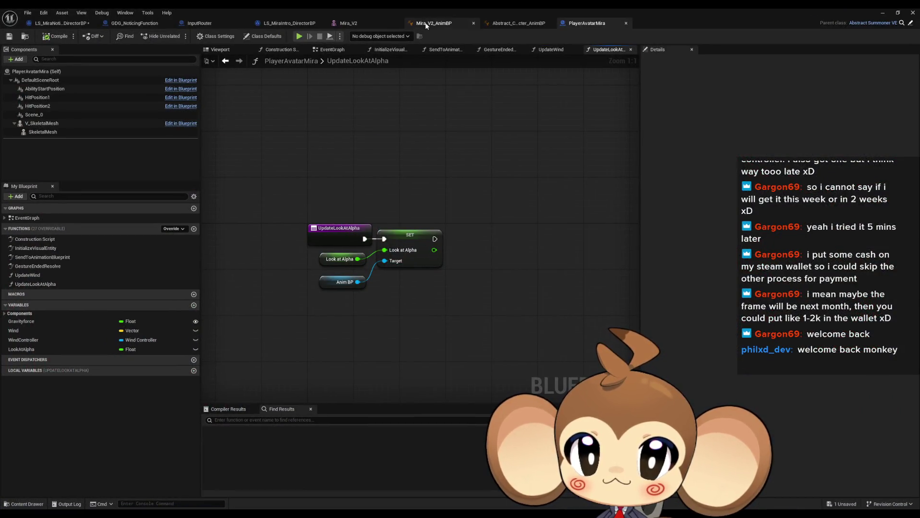
# Set the Look At node's Interpolation Time to 0 in Abstract_Character_AnimBP and save it.
pyautogui.click(434, 23)
pyautogui.click(517, 25)
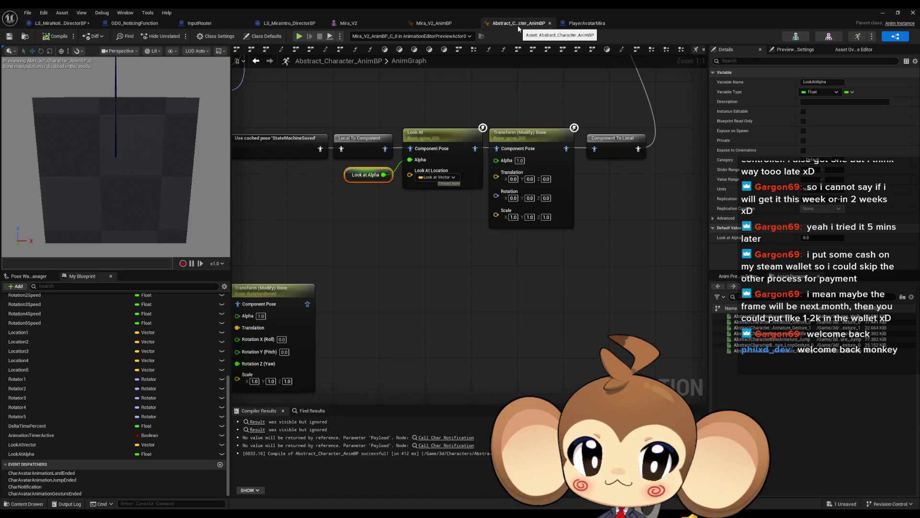
pyautogui.click(431, 135)
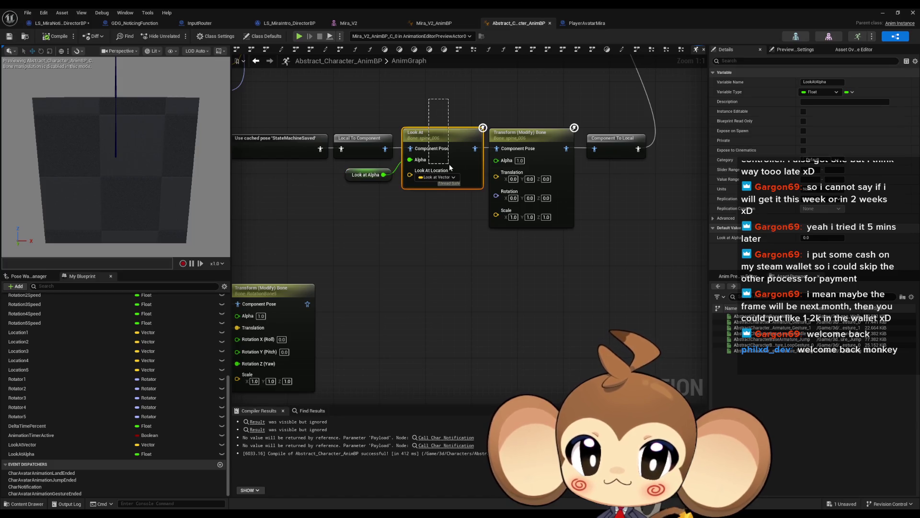
pyautogui.moveTo(444, 98); pyautogui.dragTo(444, 178)
pyautogui.click(819, 219)
pyautogui.write('0')
pyautogui.press('Return')
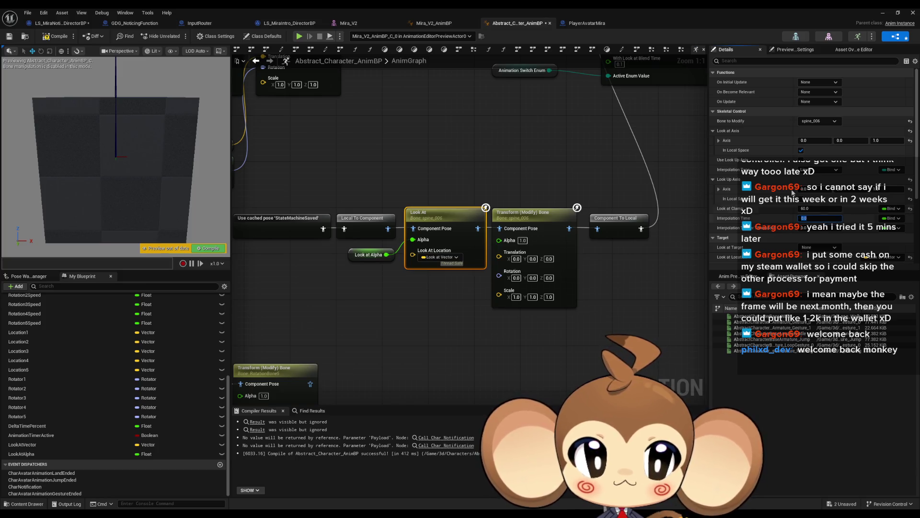
pyautogui.hotkey('ctrl', 's')
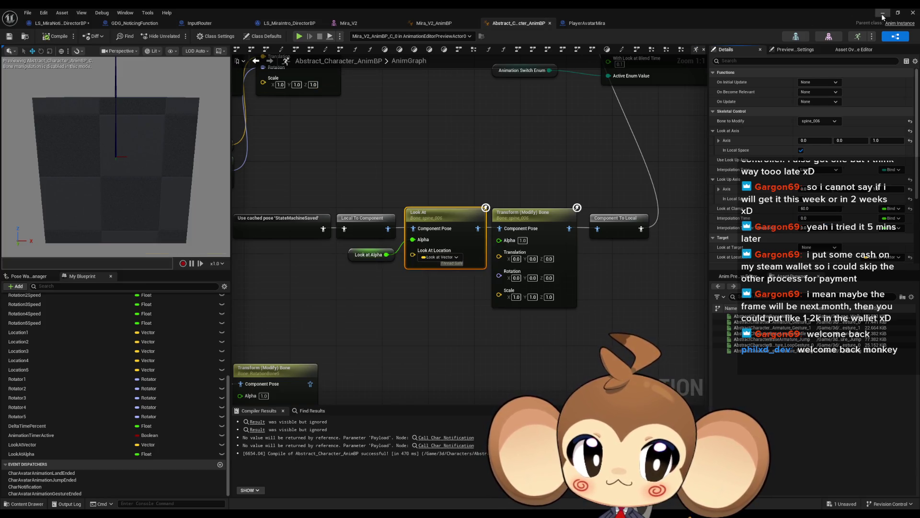
pyautogui.click(912, 13)
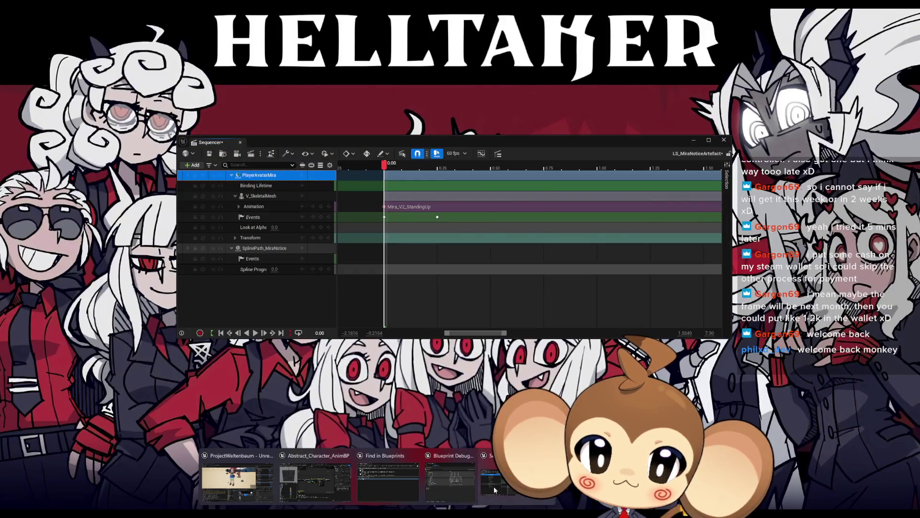
# Delete PlayerAvatarMira's Look at Alpha track and save LS_MiraNoticeArtefact.
pyautogui.moveTo(439, 483)
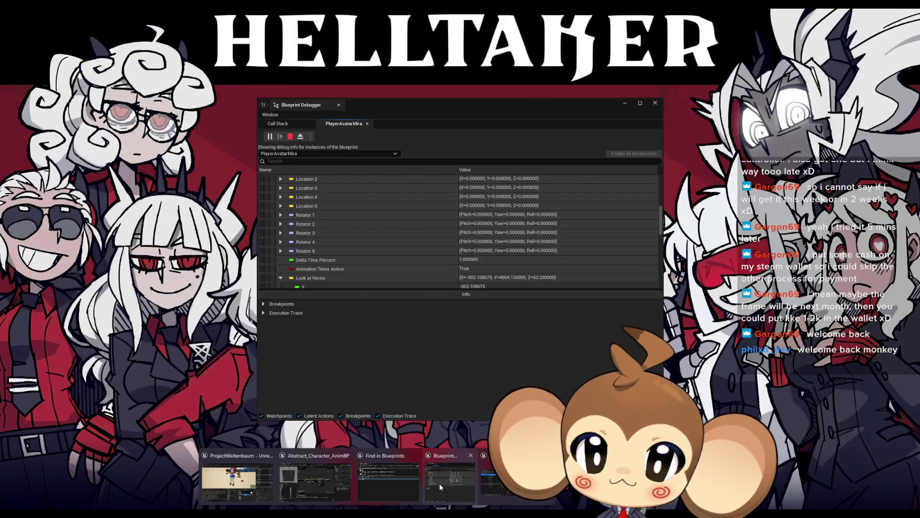
pyautogui.moveTo(326, 476)
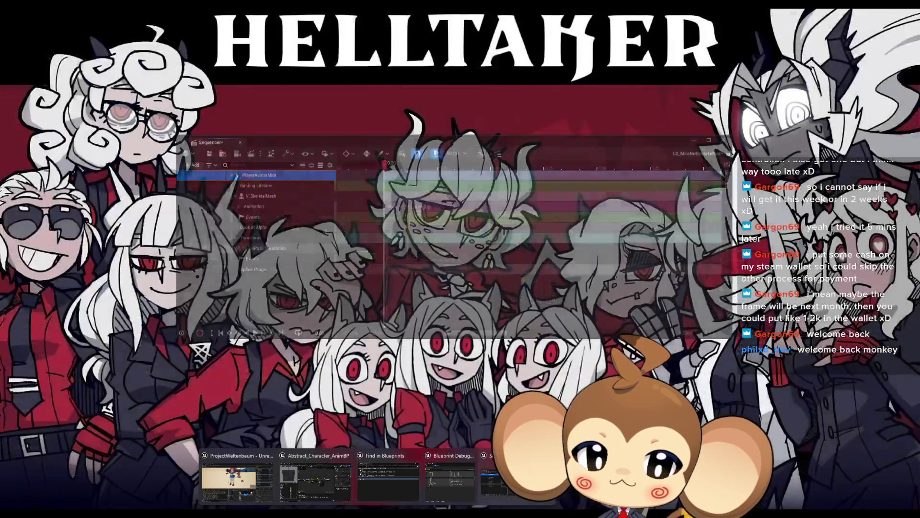
pyautogui.click(515, 477)
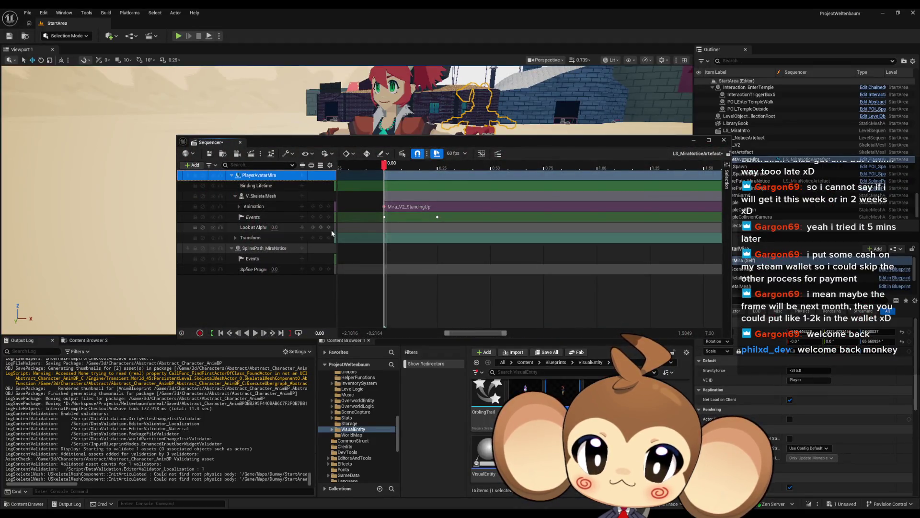
pyautogui.click(384, 216)
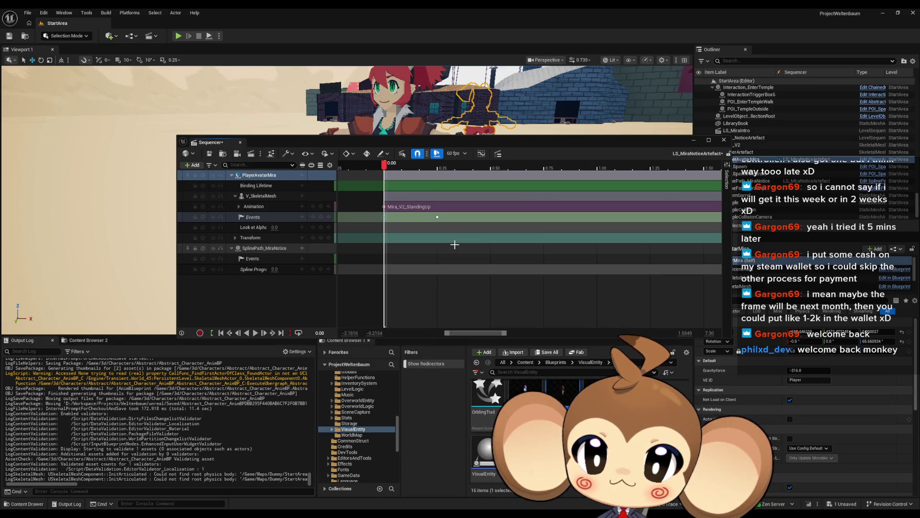
pyautogui.click(254, 228)
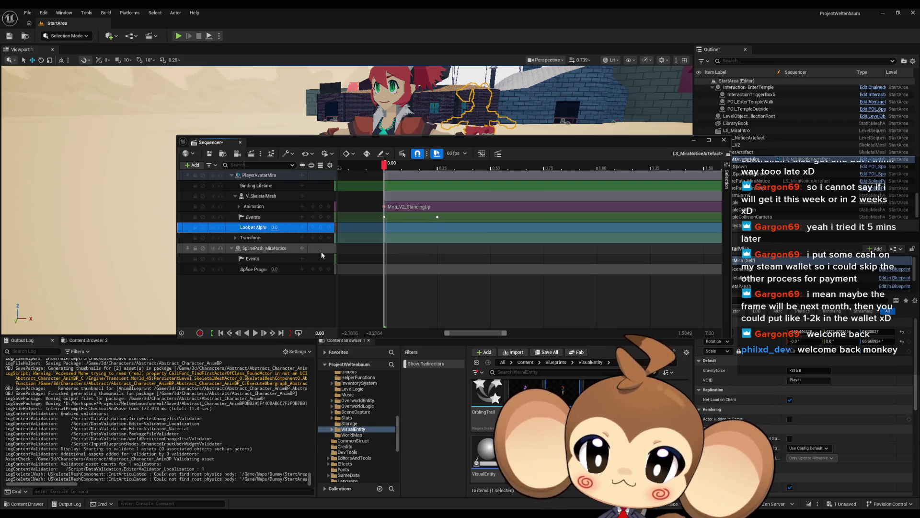
pyautogui.press('Delete')
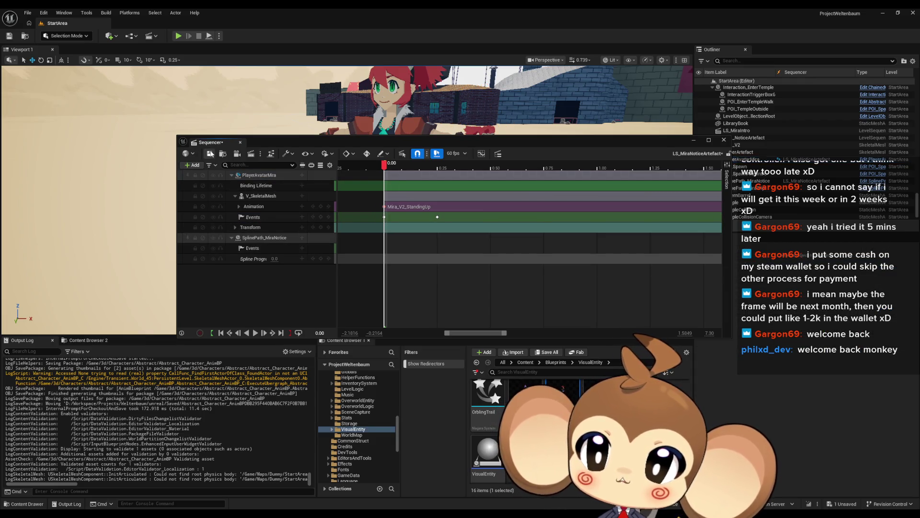
pyautogui.click(210, 154)
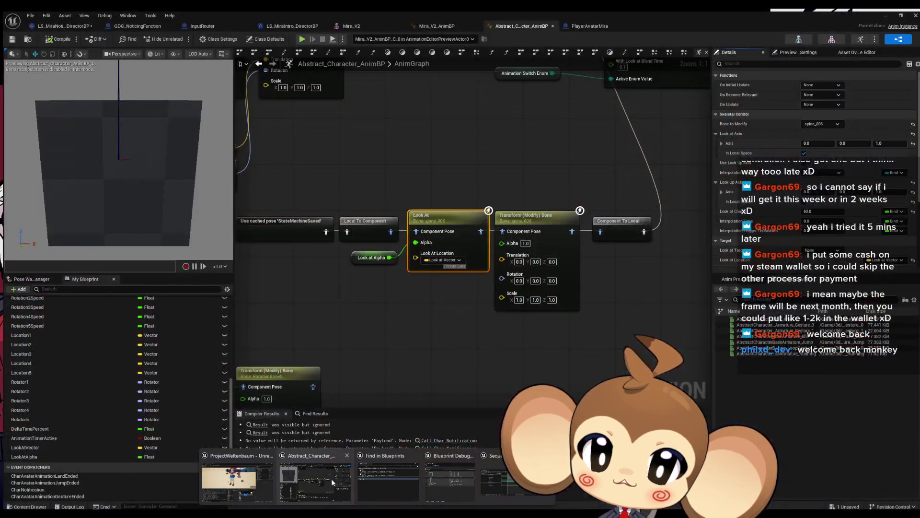
# Open GDG_NoticingFunction's EventGraph and locate the final Set Material node.
pyautogui.click(332, 478)
pyautogui.click(138, 26)
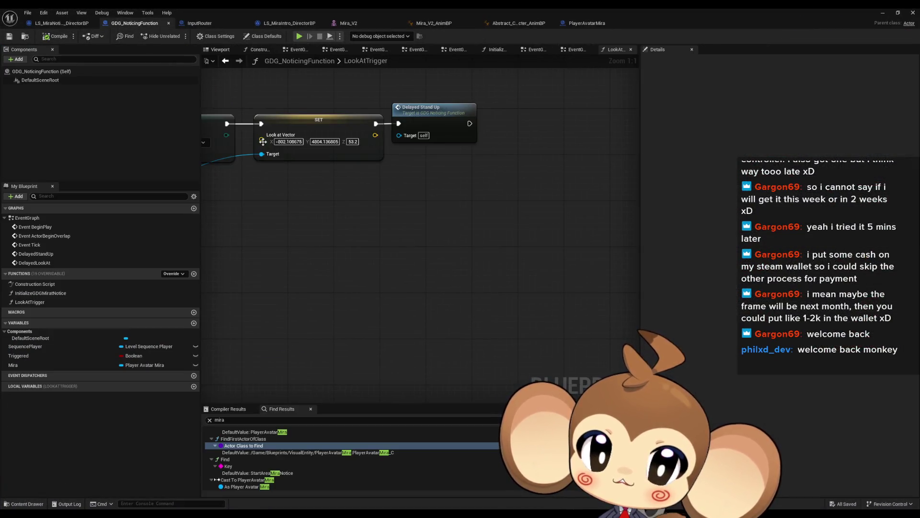
pyautogui.moveTo(376, 223); pyautogui.dragTo(465, 281)
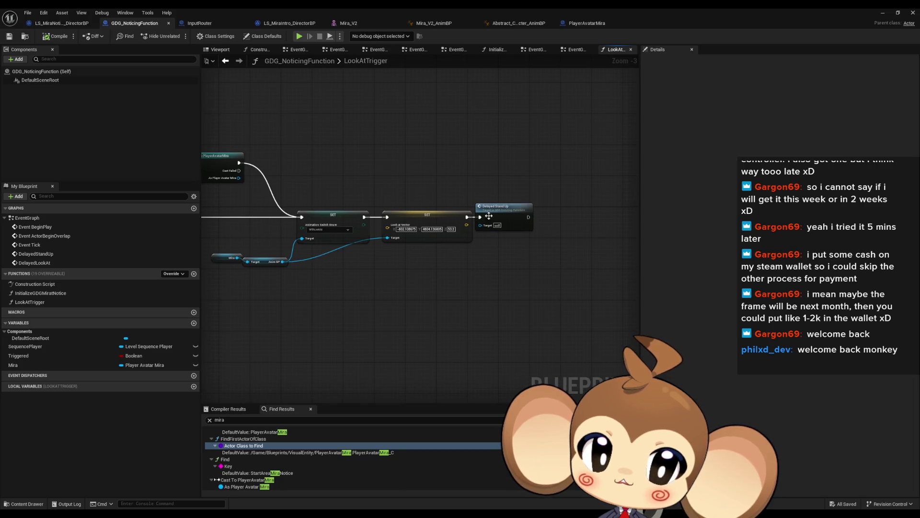
pyautogui.scroll(-3, 516, 295)
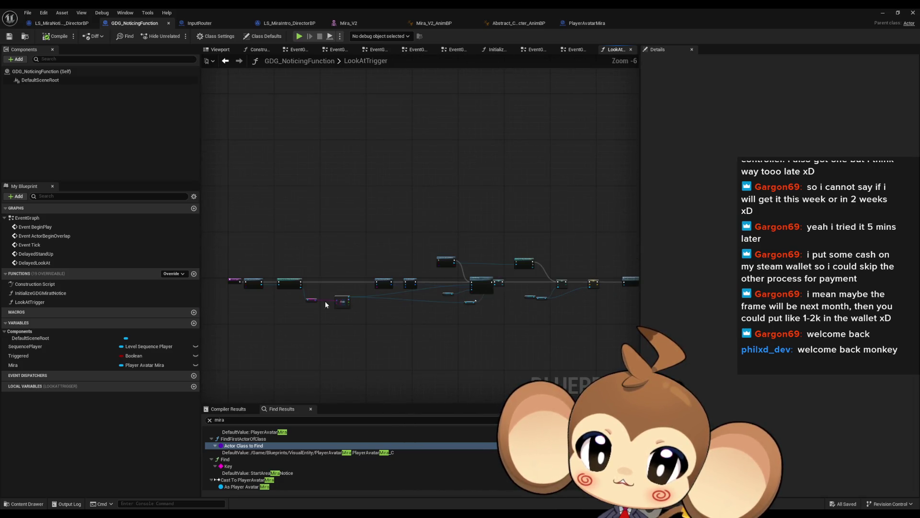
pyautogui.scroll(2, 325, 300)
pyautogui.doubleClick(27, 219)
pyautogui.scroll(3, 370, 288)
pyautogui.moveTo(370, 288)
pyautogui.mouseDown()
pyautogui.moveTo(523, 297)
pyautogui.moveTo(557, 311)
pyautogui.mouseUp()
pyautogui.click(511, 226)
pyautogui.click(583, 233)
pyautogui.moveTo(584, 234)
pyautogui.mouseDown()
pyautogui.moveTo(313, 276)
pyautogui.moveTo(115, 275)
pyautogui.mouseUp()
# Add a Timeline node after the final Set Material's execution output.
pyautogui.moveTo(406, 218); pyautogui.dragTo(458, 222)
pyautogui.write('timer')
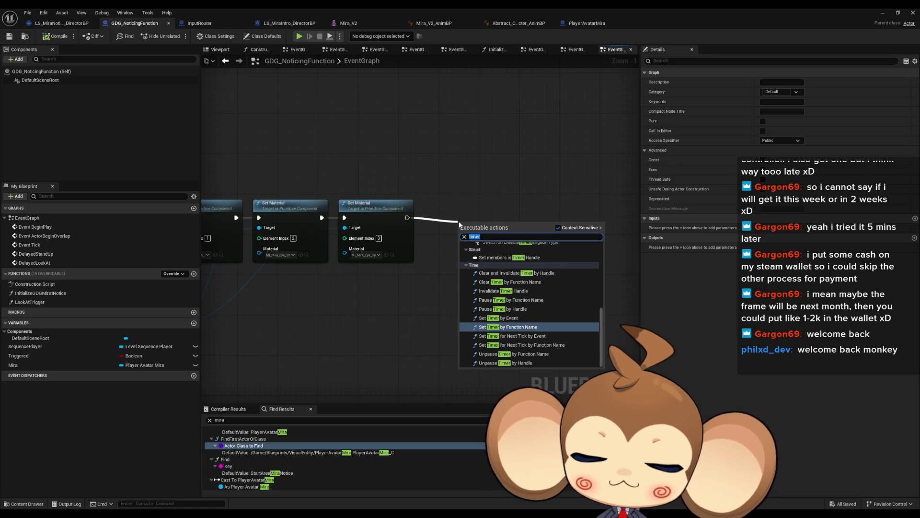
pyautogui.write('timeline')
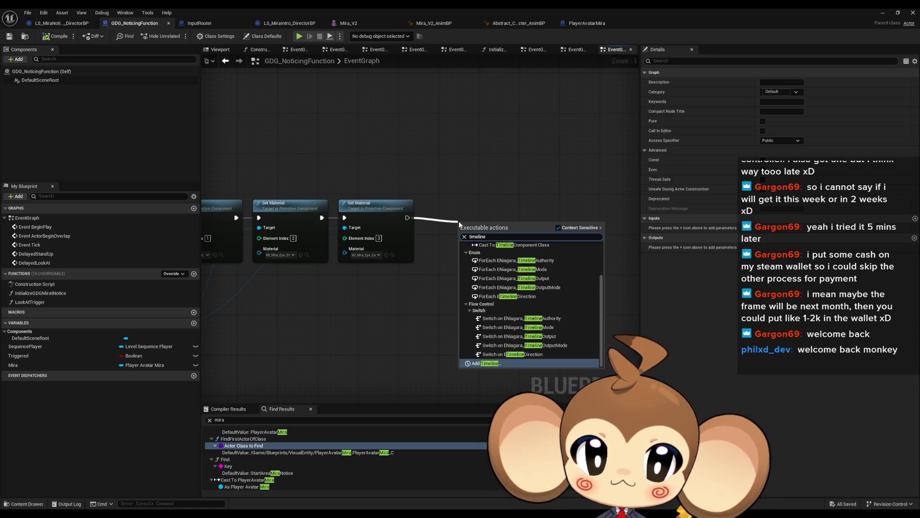
pyautogui.press('Return')
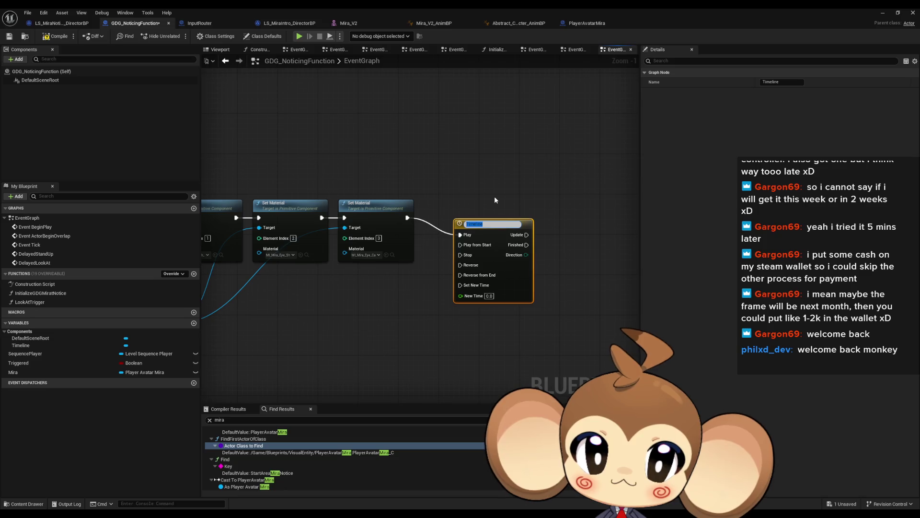
pyautogui.click(493, 194)
# Get Mira's Anim BP, add a Set Look at Alpha node on it, and open the Timeline.
pyautogui.moveTo(353, 296); pyautogui.dragTo(606, 288)
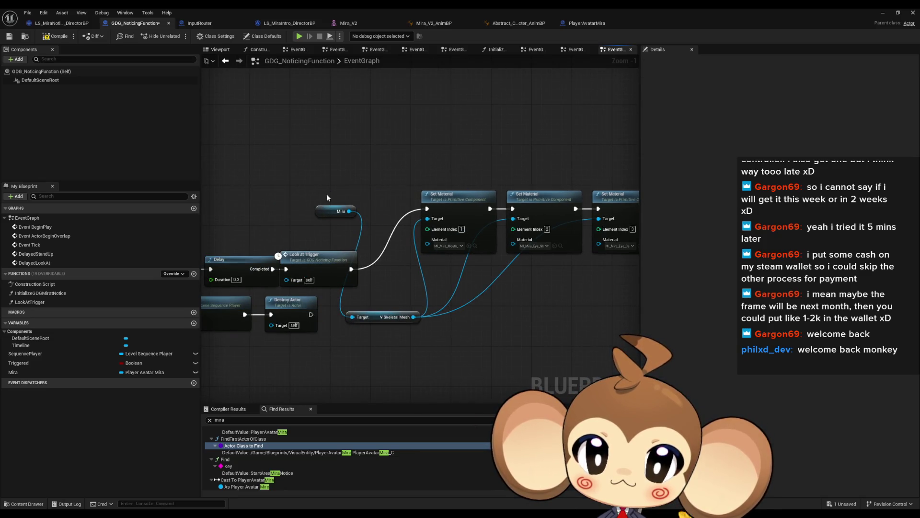
pyautogui.click(338, 211)
pyautogui.moveTo(337, 211)
pyautogui.mouseDown()
pyautogui.moveTo(364, 295)
pyautogui.moveTo(422, 298)
pyautogui.mouseUp()
pyautogui.write('anium')
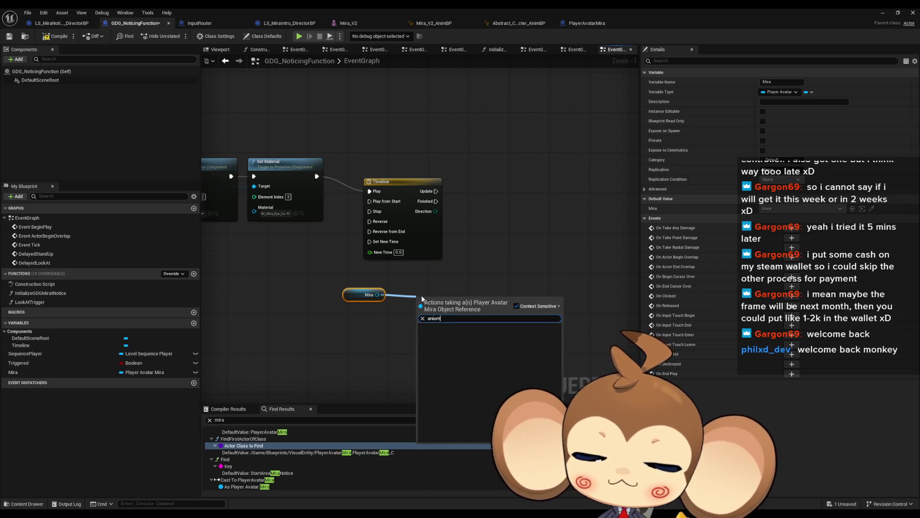
pyautogui.write('ani')
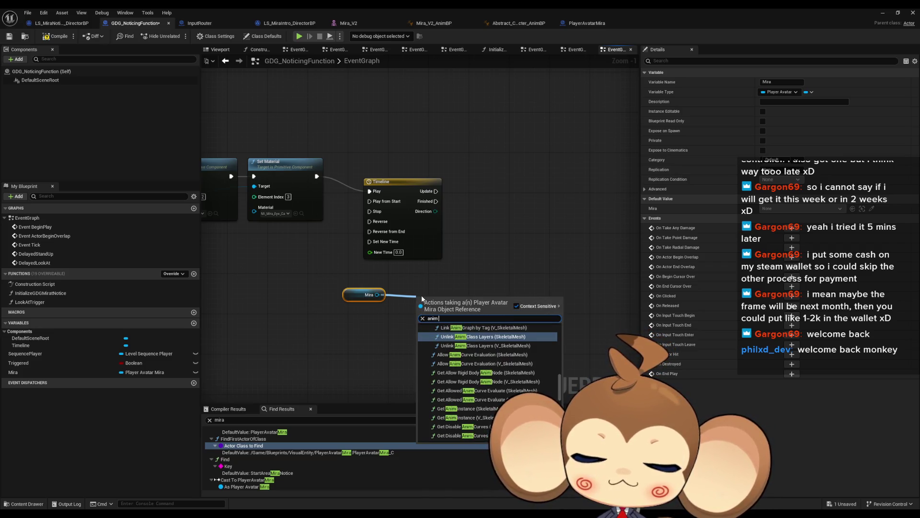
pyautogui.write(' bp')
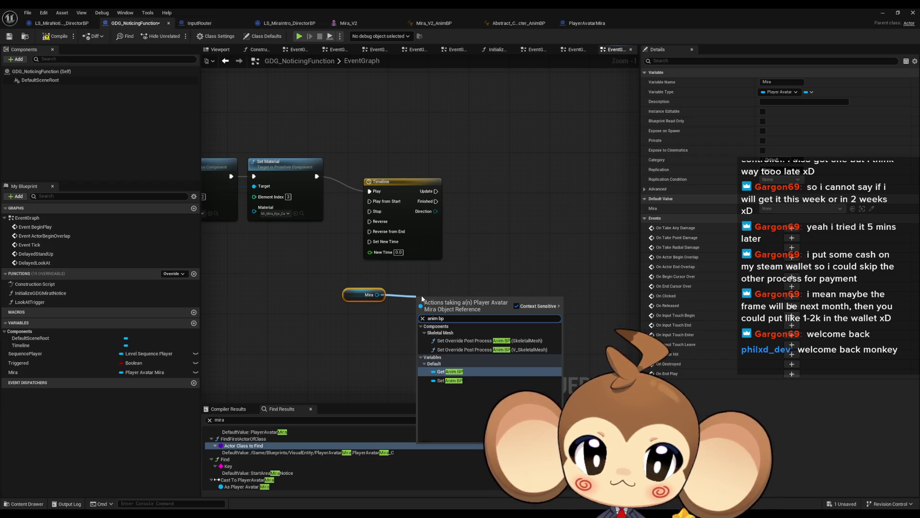
pyautogui.press('Return')
pyautogui.moveTo(467, 300); pyautogui.dragTo(506, 297)
pyautogui.write('set look')
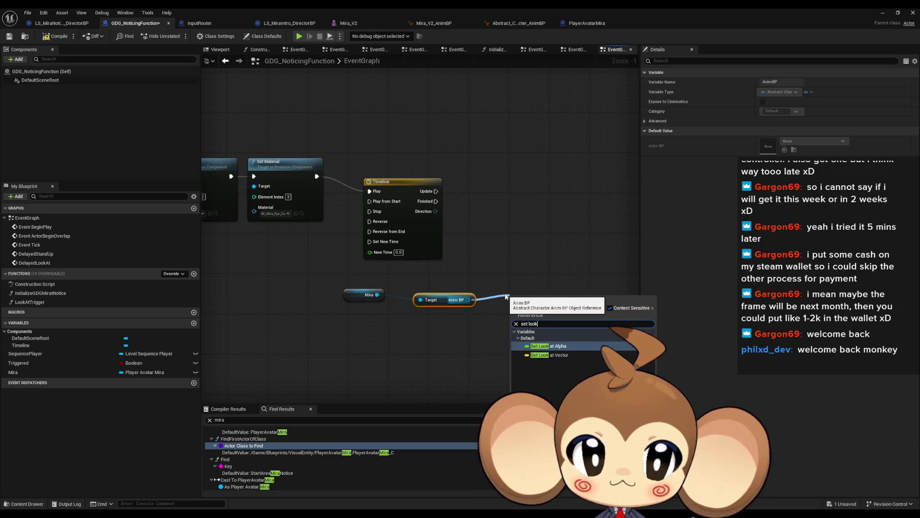
pyautogui.click(547, 346)
pyautogui.click(423, 229)
pyautogui.doubleClick(423, 229)
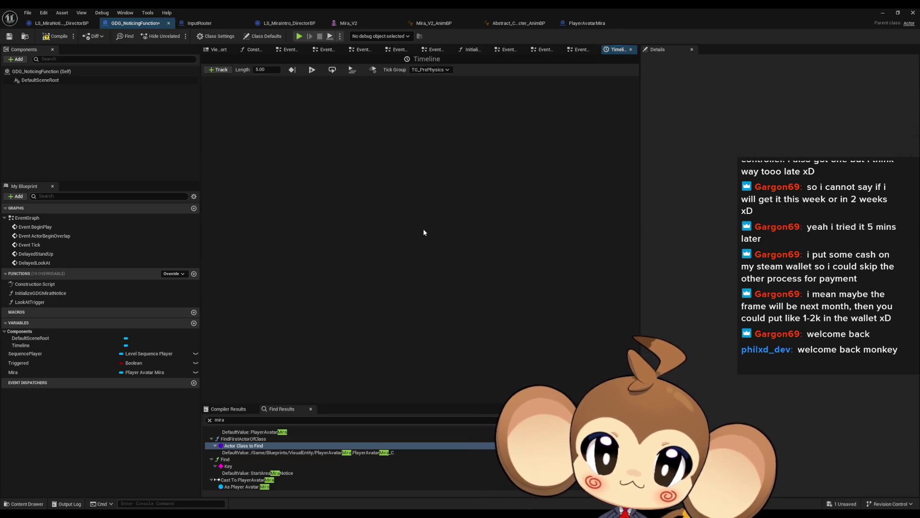
# Add a float track NewTrack_0, set timeline length to 1.00, and key its curve 0 to 1.
pyautogui.click(219, 69)
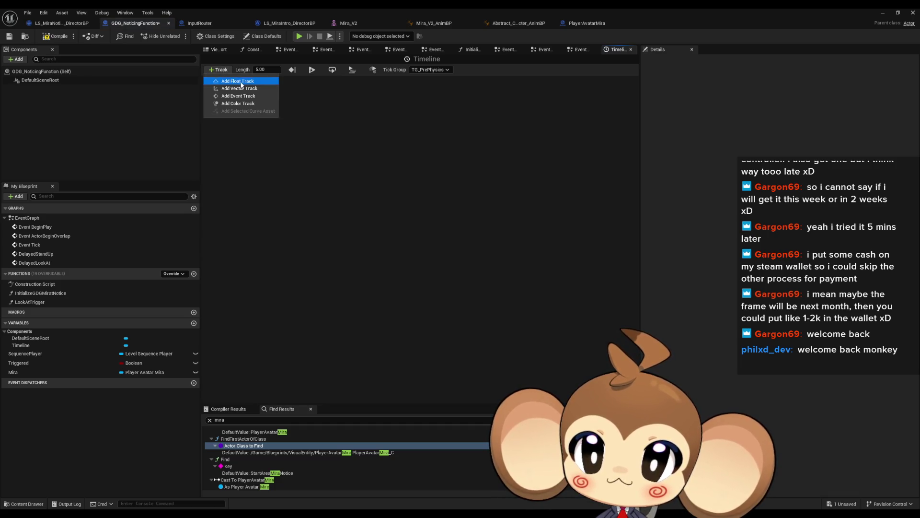
pyautogui.click(242, 82)
pyautogui.click(267, 70)
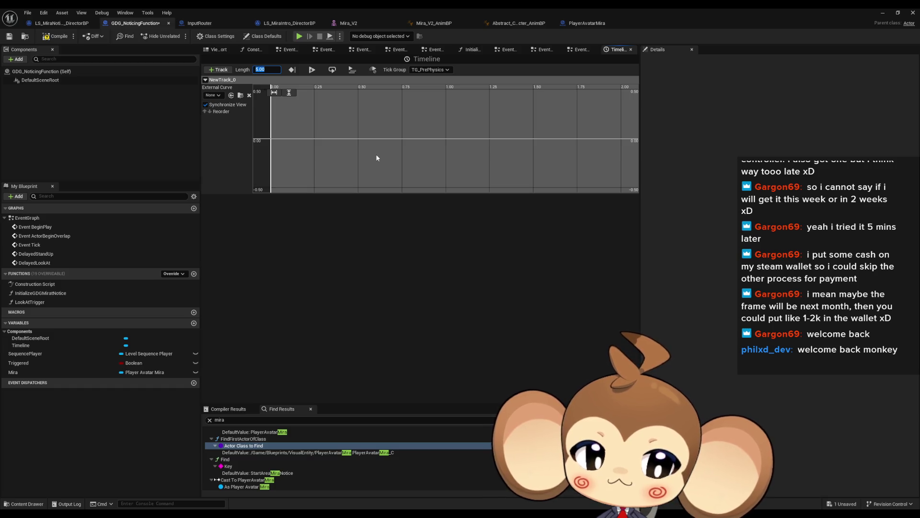
pyautogui.write('1')
pyautogui.press('Return')
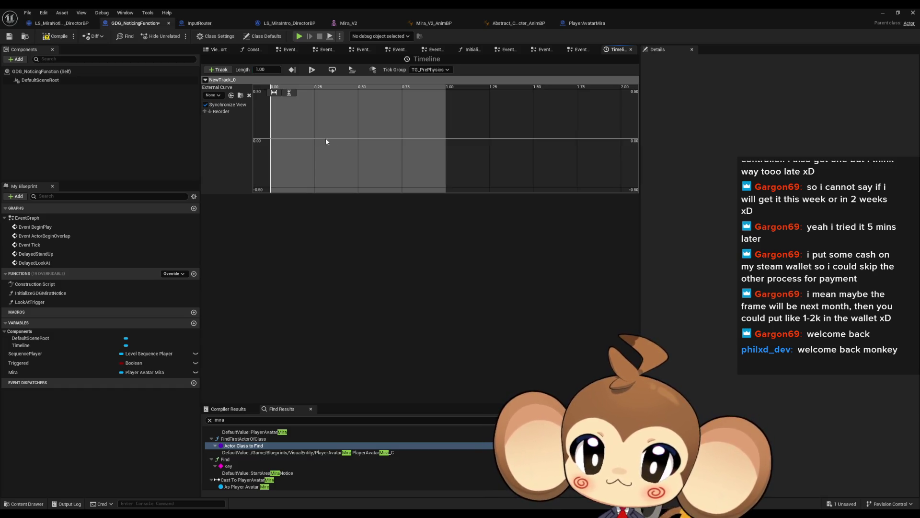
pyautogui.rightClick(289, 139)
pyautogui.click(311, 148)
pyautogui.write('1')
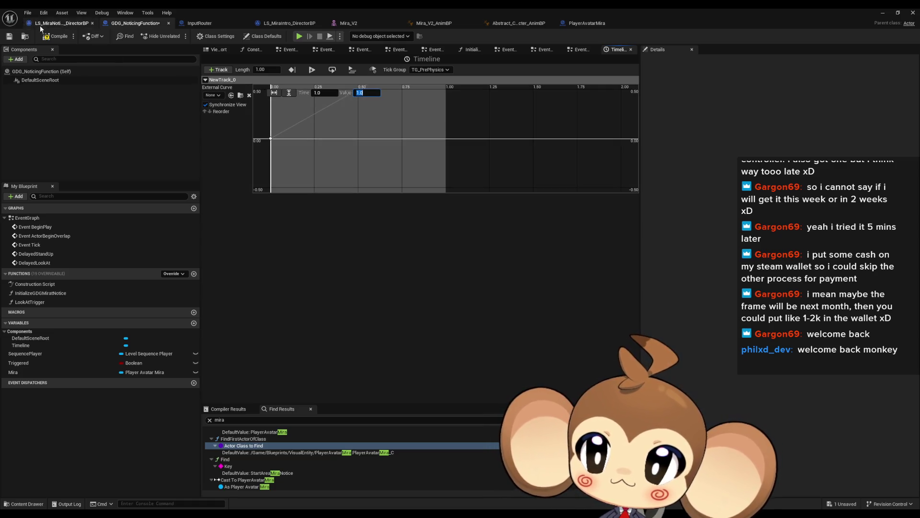
# Compile and save the GDG_NoticingFunction blueprint.
pyautogui.press('F7')
pyautogui.hotkey('ctrl', 's')
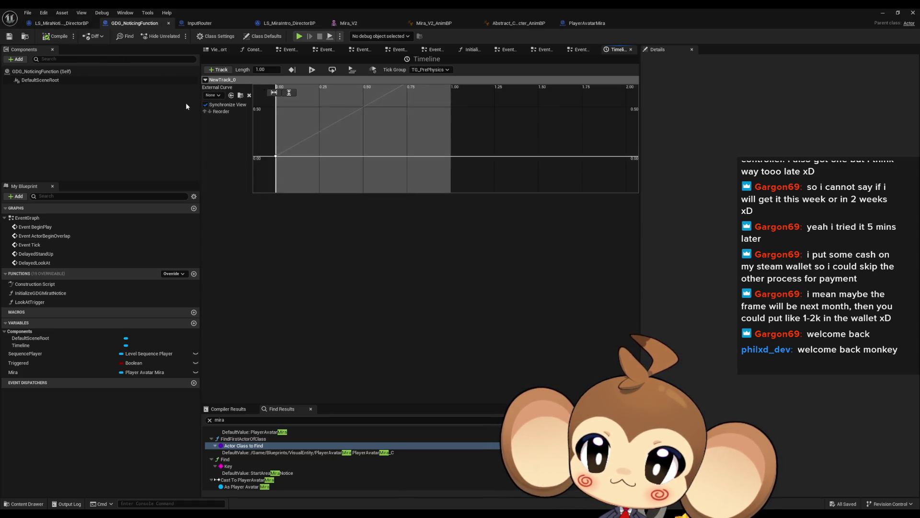
pyautogui.click(220, 50)
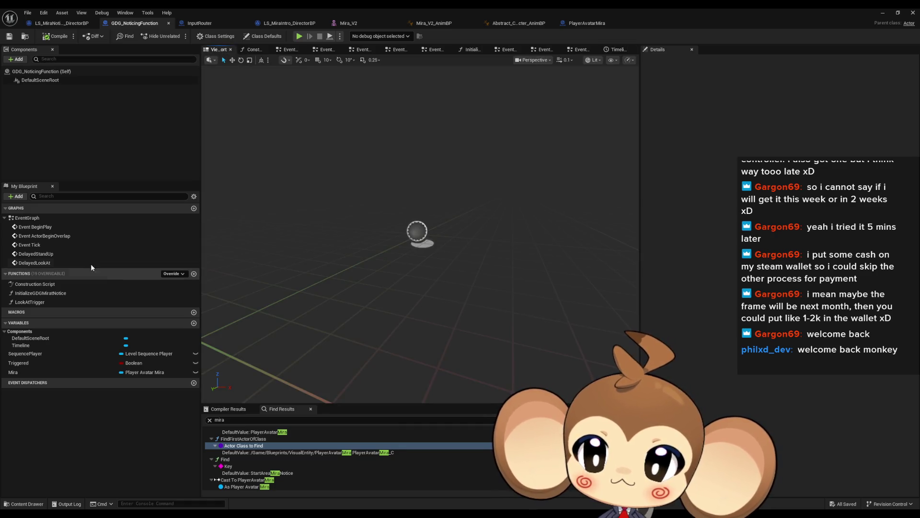
# Wire Timeline Update to the SET node and New Track 0 into Look at Alpha.
pyautogui.doubleClick(33, 220)
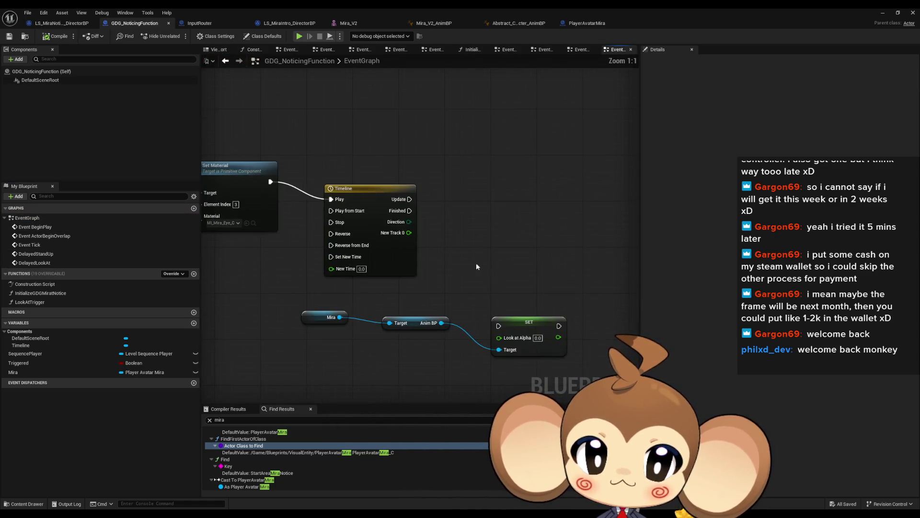
pyautogui.moveTo(498, 326)
pyautogui.mouseDown()
pyautogui.moveTo(420, 206)
pyautogui.moveTo(472, 263)
pyautogui.moveTo(439, 212)
pyautogui.moveTo(451, 217)
pyautogui.moveTo(410, 199)
pyautogui.mouseUp()
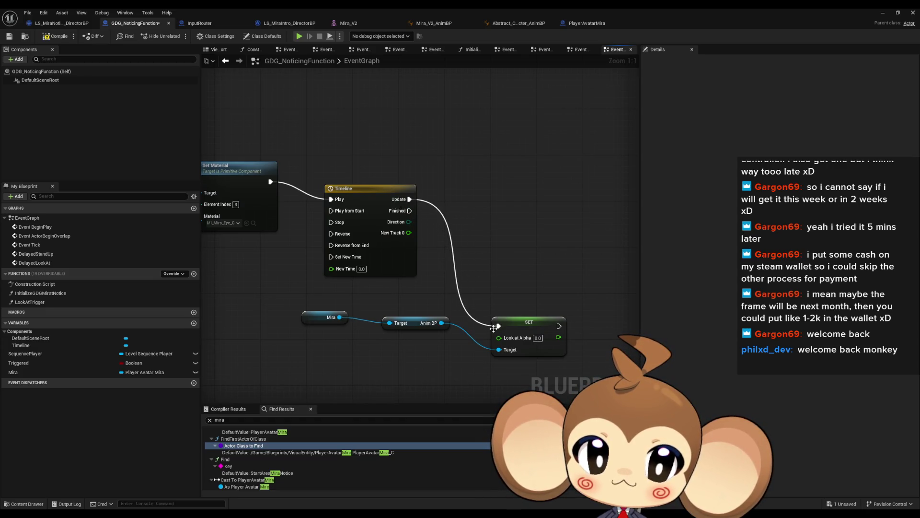
pyautogui.moveTo(499, 338)
pyautogui.mouseDown()
pyautogui.moveTo(419, 227)
pyautogui.moveTo(409, 233)
pyautogui.mouseUp()
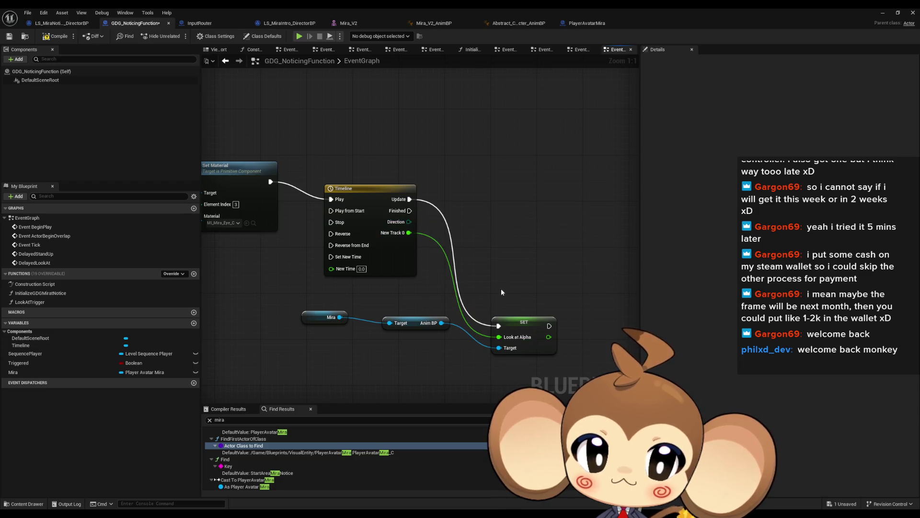
pyautogui.click(521, 320)
pyautogui.moveTo(522, 321); pyautogui.dragTo(504, 217)
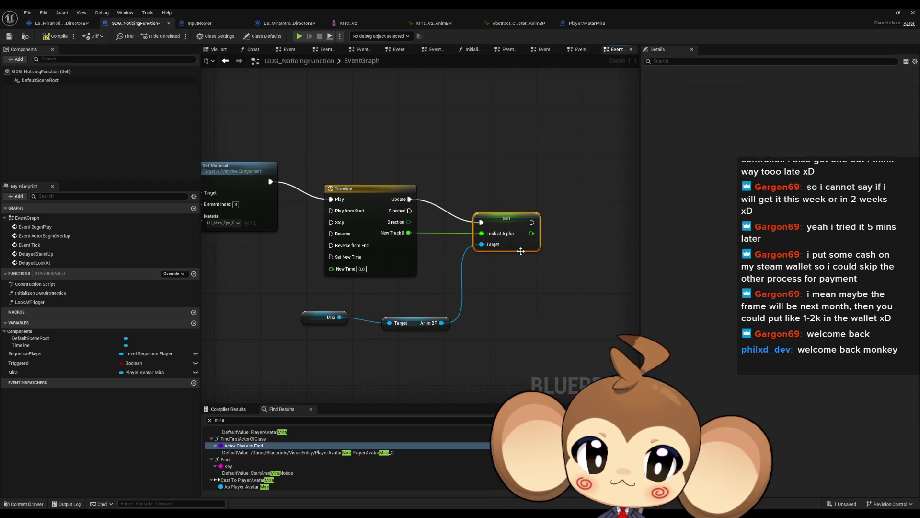
# Duplicate the SET node with Look at Alpha 1.0 and run it on Timeline Finished.
pyautogui.hotkey('ctrl', 'c')
pyautogui.hotkey('ctrl', 'v')
pyautogui.moveTo(441, 322); pyautogui.dragTo(500, 338)
pyautogui.click(539, 327)
pyautogui.write('1')
pyautogui.press('Return')
pyautogui.moveTo(499, 314)
pyautogui.mouseDown()
pyautogui.moveTo(408, 211)
pyautogui.moveTo(592, 192)
pyautogui.mouseUp()
# Compile and save GDG_NoticingFunction, recentring the Timeline and SET nodes in view.
pyautogui.scroll(-4, 448, 200)
pyautogui.moveTo(479, 192); pyautogui.dragTo(574, 175)
pyautogui.click(53, 36)
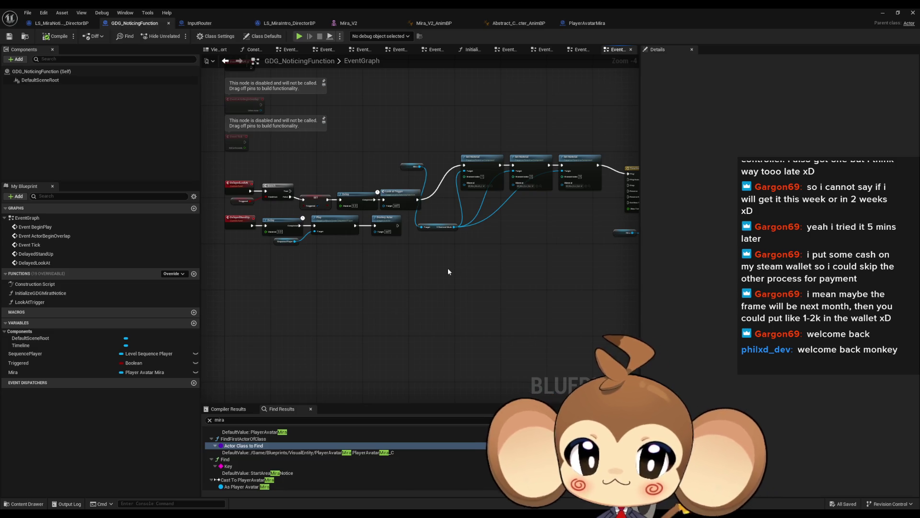
pyautogui.moveTo(441, 265)
pyautogui.mouseDown()
pyautogui.moveTo(384, 257)
pyautogui.moveTo(281, 268)
pyautogui.mouseUp()
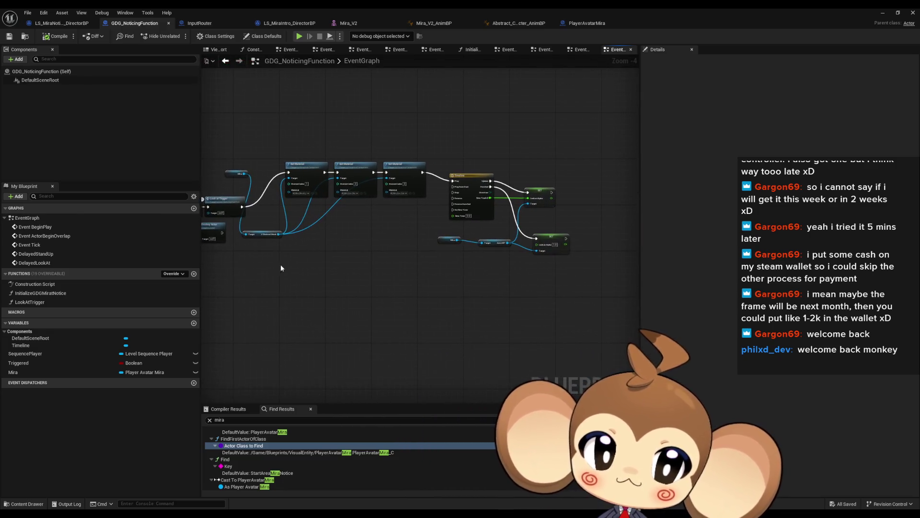
pyautogui.moveTo(573, 225); pyautogui.dragTo(422, 256)
pyautogui.moveTo(311, 192); pyautogui.dragTo(364, 202)
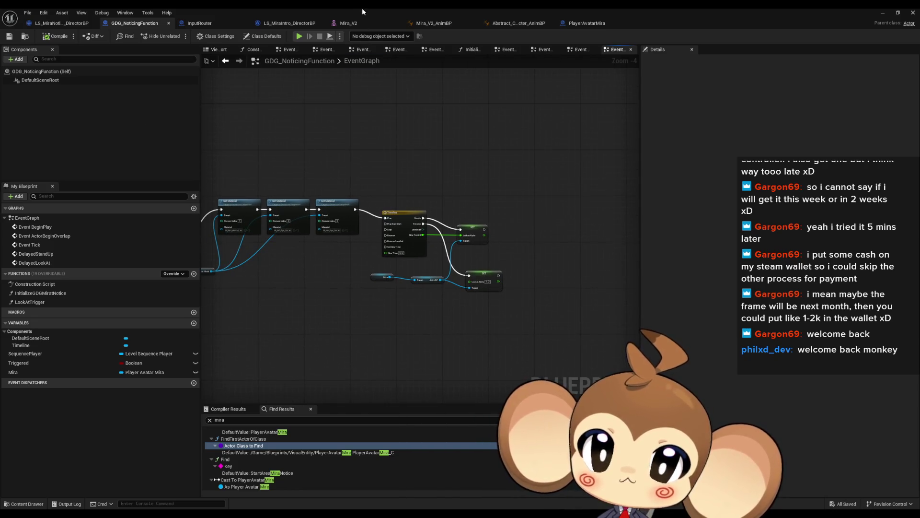
pyautogui.doubleClick(362, 8)
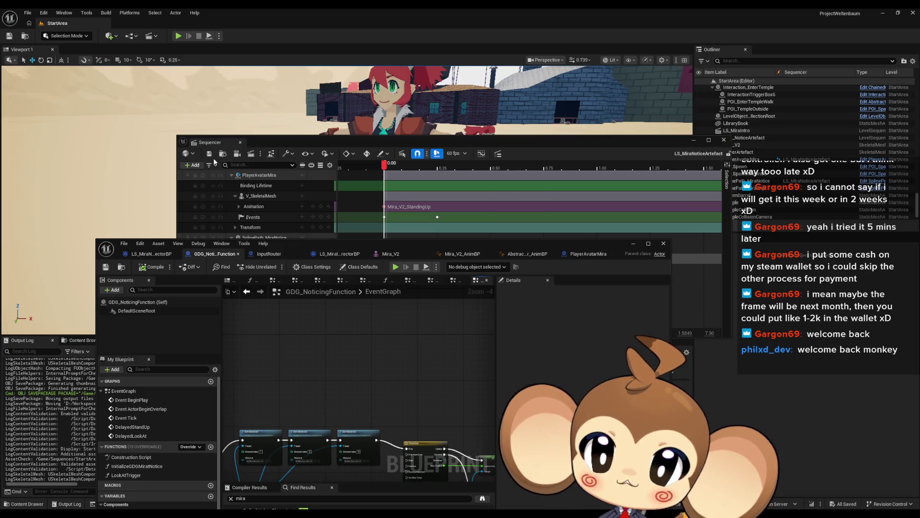
# Close the Sequencer and start a Play-in-Editor session with the blueprint editor moved below.
pyautogui.click(724, 140)
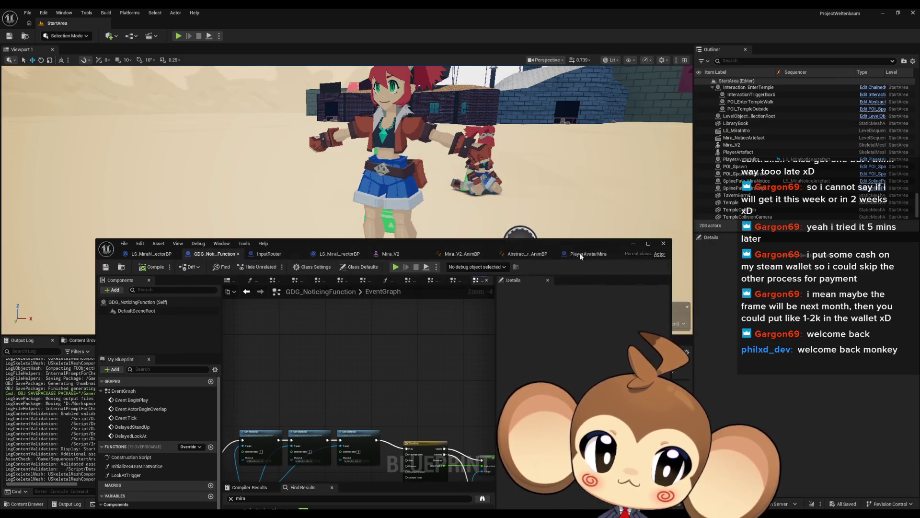
pyautogui.moveTo(571, 243)
pyautogui.mouseDown()
pyautogui.moveTo(273, 159)
pyautogui.moveTo(288, 182)
pyautogui.mouseUp()
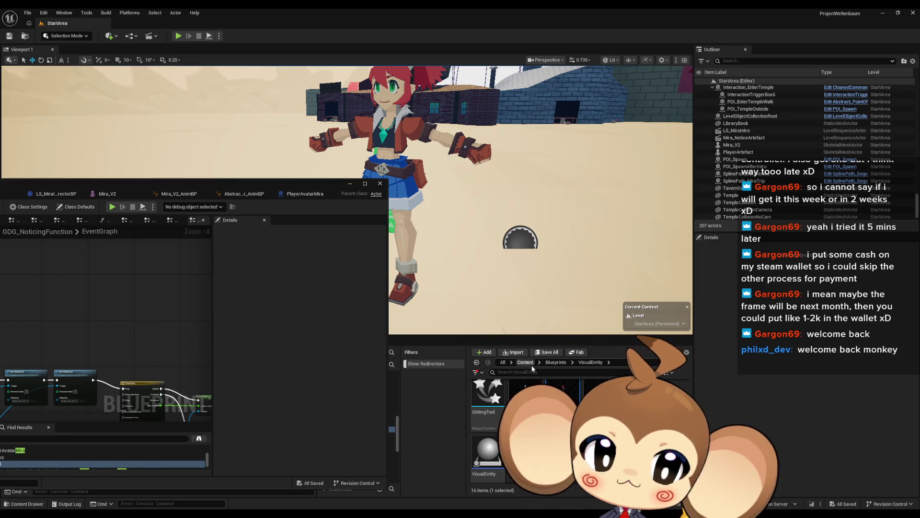
pyautogui.scroll(-2, 527, 407)
pyautogui.click(479, 441)
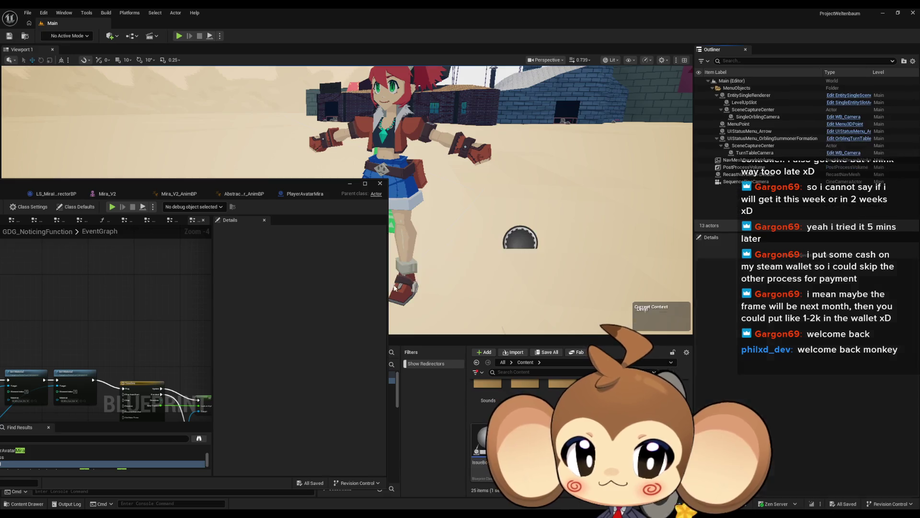
pyautogui.click(178, 36)
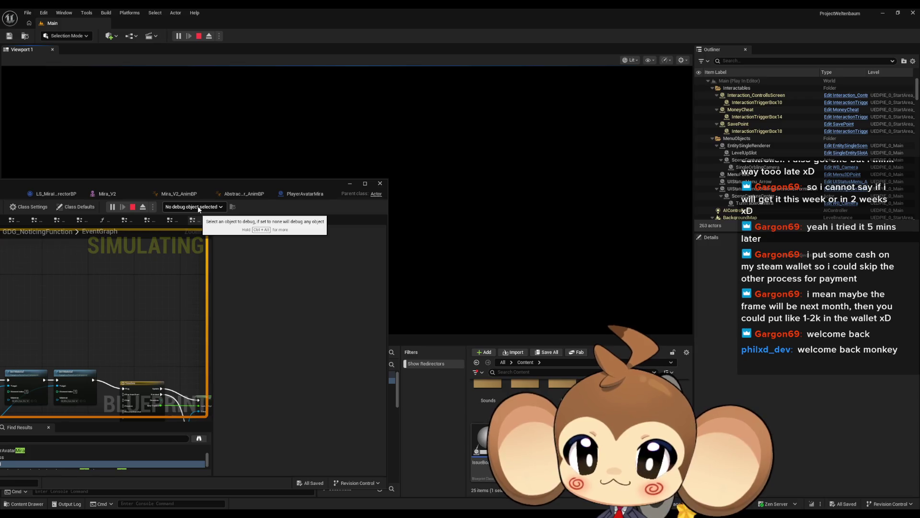
pyautogui.moveTo(219, 184)
pyautogui.mouseDown()
pyautogui.moveTo(403, 332)
pyautogui.moveTo(365, 345)
pyautogui.mouseUp()
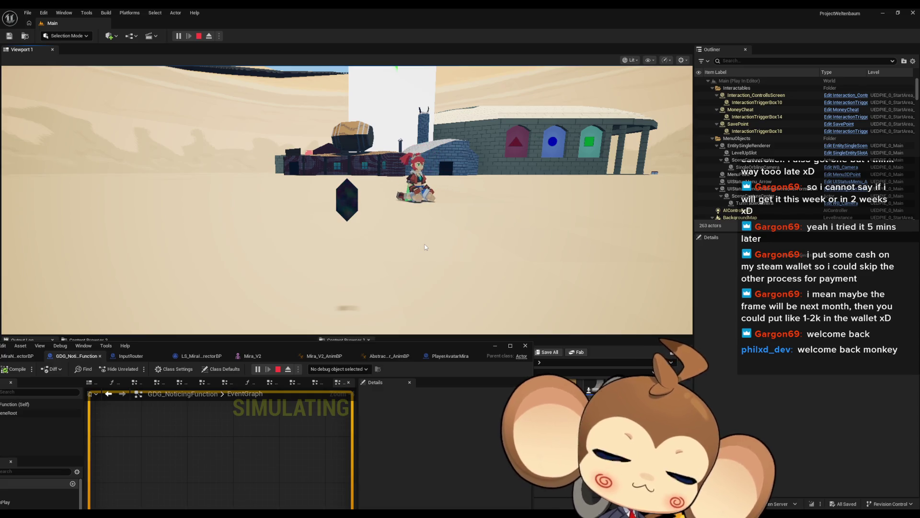
# Set the debug object to GDG_NoticingFunction0 (spawned), inspect the graph, then stop the playtest.
pyautogui.click(348, 369)
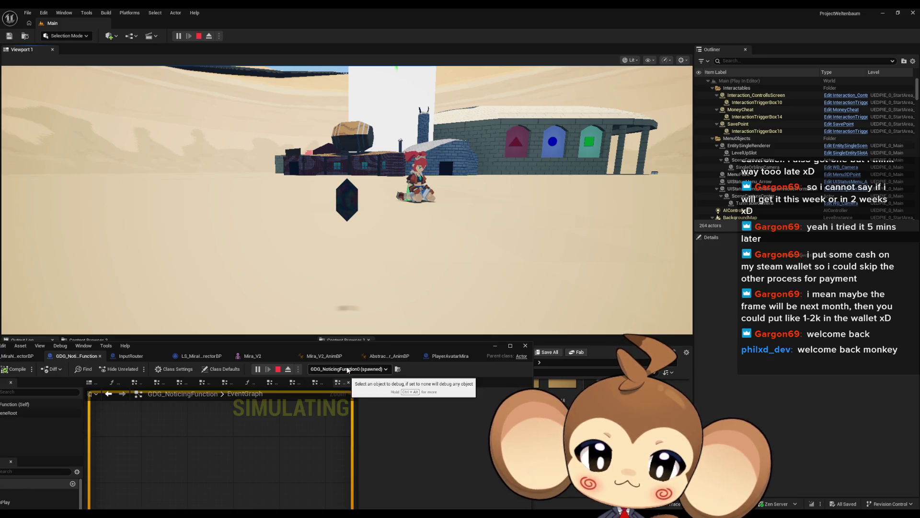
pyautogui.click(334, 388)
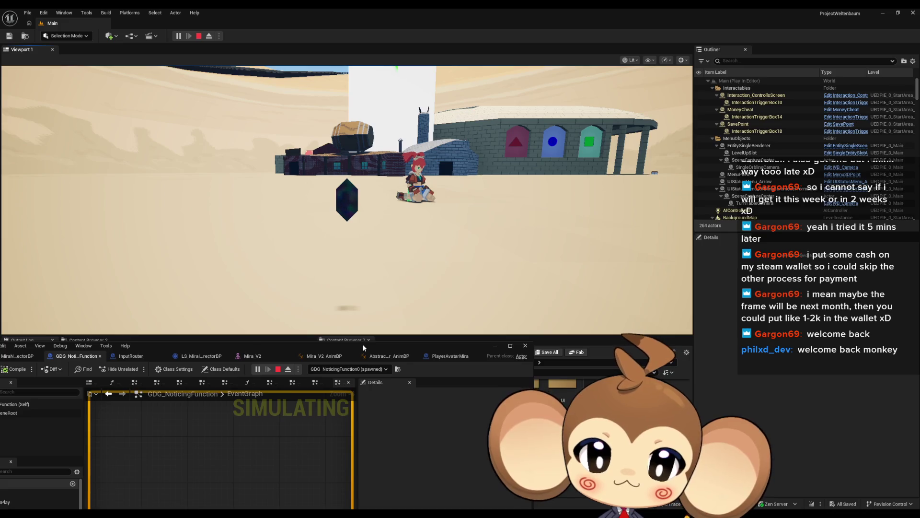
pyautogui.moveTo(363, 347); pyautogui.dragTo(521, 266)
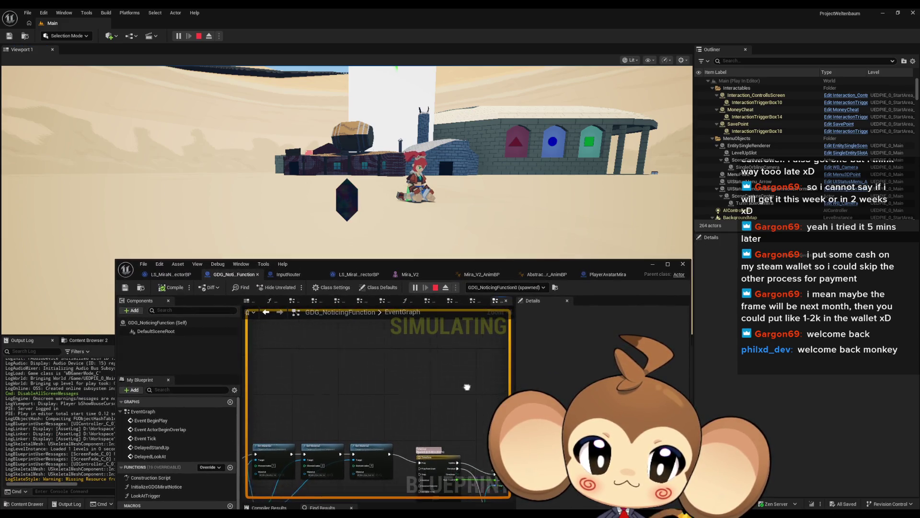
pyautogui.scroll(-3, 467, 387)
pyautogui.scroll(-3, 436, 379)
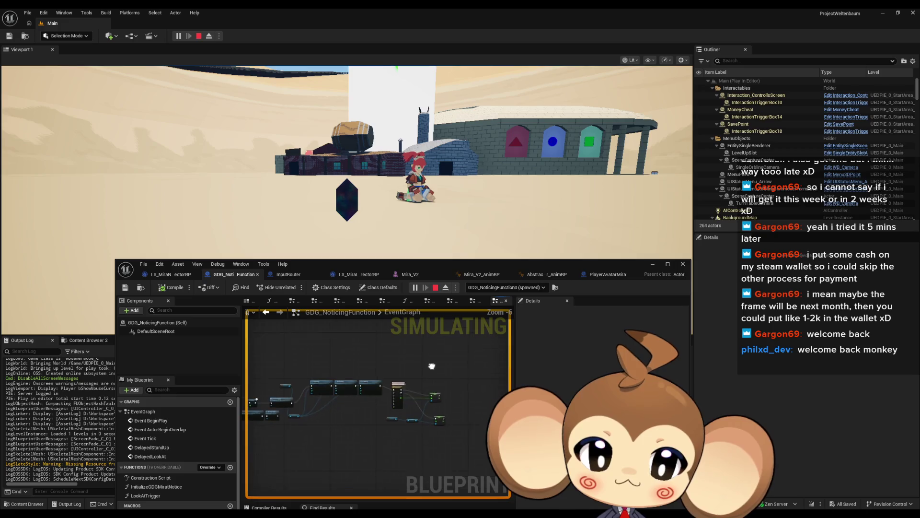
pyautogui.scroll(2, 433, 367)
pyautogui.scroll(1, 415, 355)
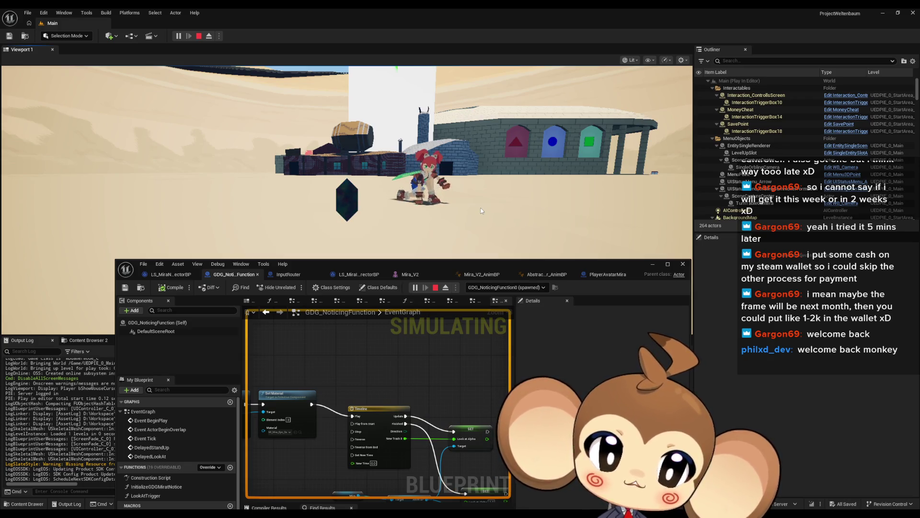
pyautogui.press('Escape')
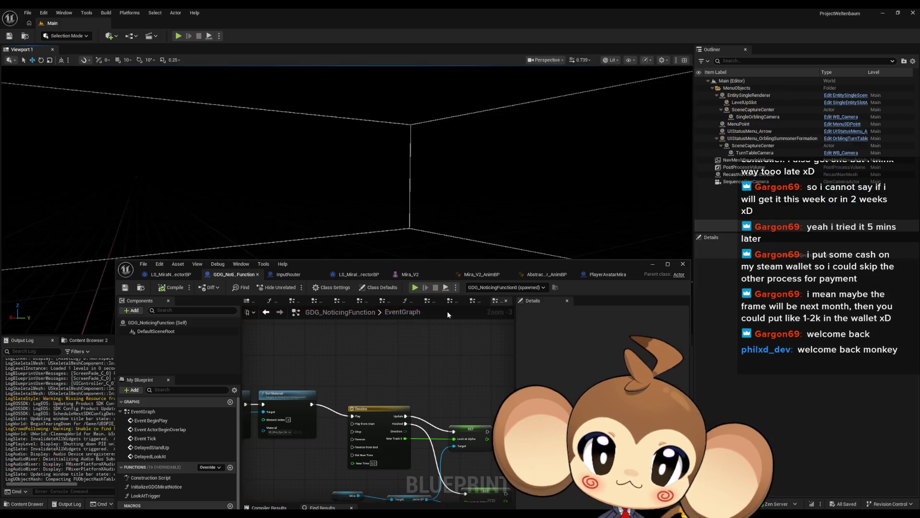
# Set the GDG_NoticingFunction timeline length to 0.50 in its curve editor.
pyautogui.doubleClick(376, 377)
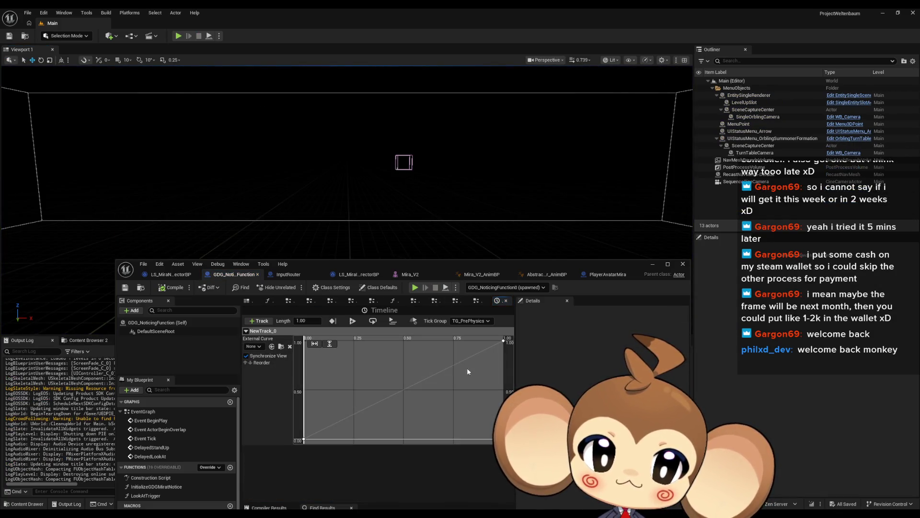
pyautogui.click(503, 341)
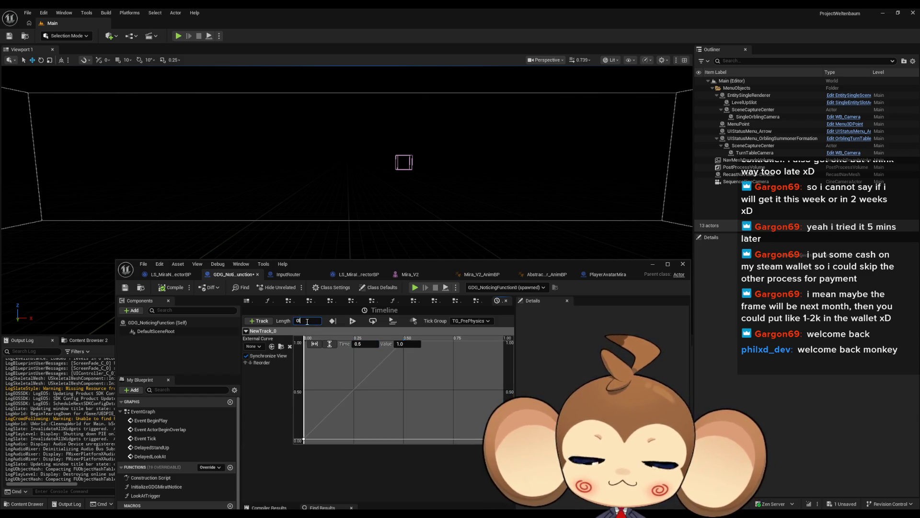
pyautogui.write('.5')
pyautogui.press('Return')
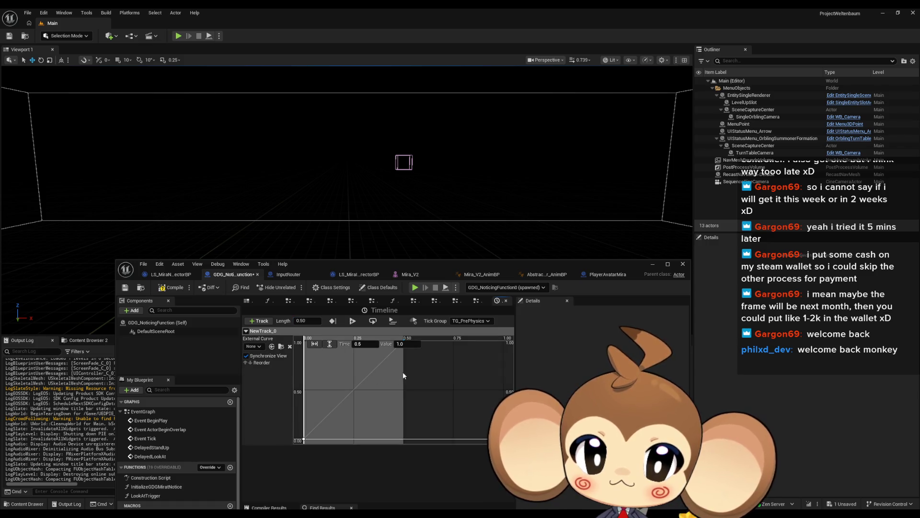
# Give both NewTrack_0 keys smooth eased interpolation, then return to the main level editor.
pyautogui.scroll(-2, 369, 387)
pyautogui.moveTo(337, 360); pyautogui.dragTo(412, 424)
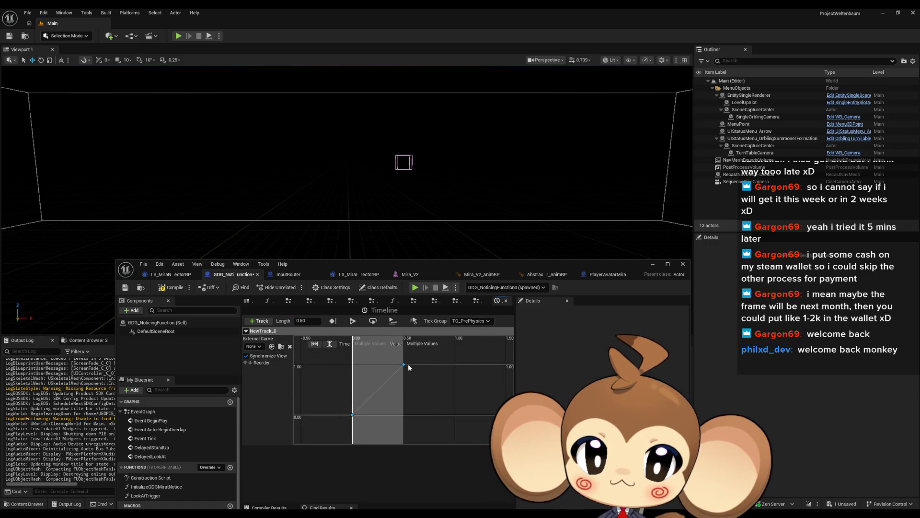
pyautogui.rightClick(404, 362)
pyautogui.click(436, 394)
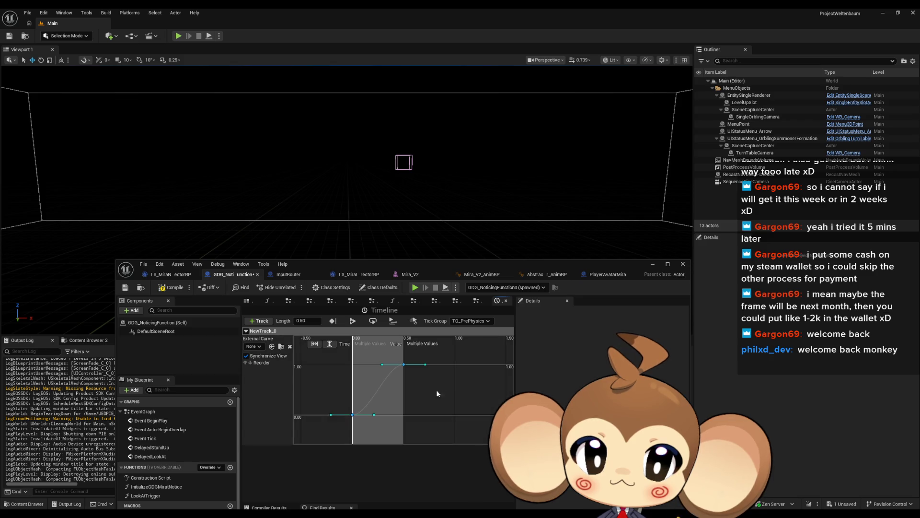
pyautogui.scroll(3, 397, 379)
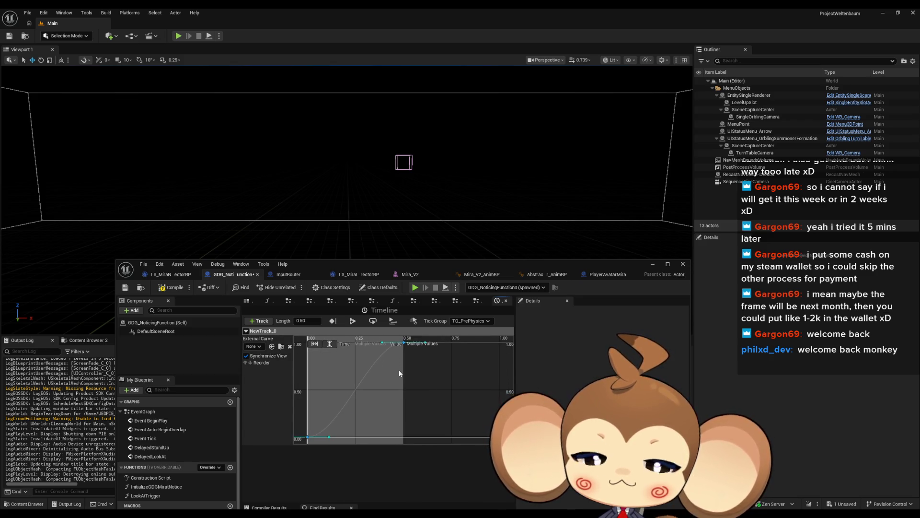
pyautogui.moveTo(437, 378)
pyautogui.mouseDown()
pyautogui.moveTo(435, 368)
pyautogui.moveTo(430, 383)
pyautogui.mouseUp()
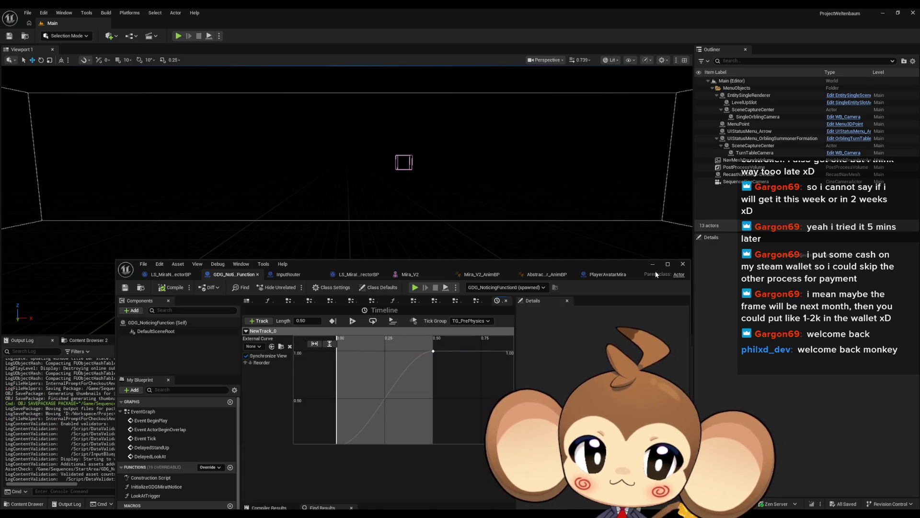
pyautogui.click(231, 26)
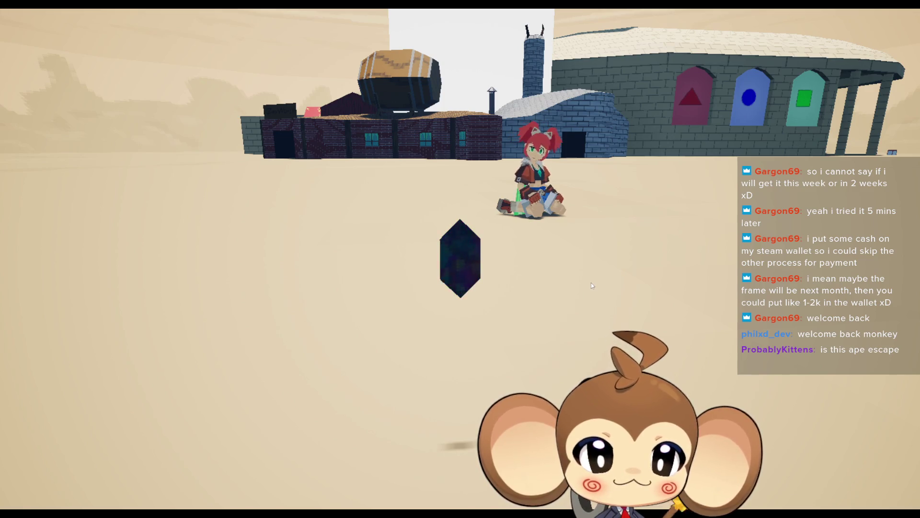
# Get the character up, walk it toward the camera, then leave fullscreen and stop play.
pyautogui.press('d')
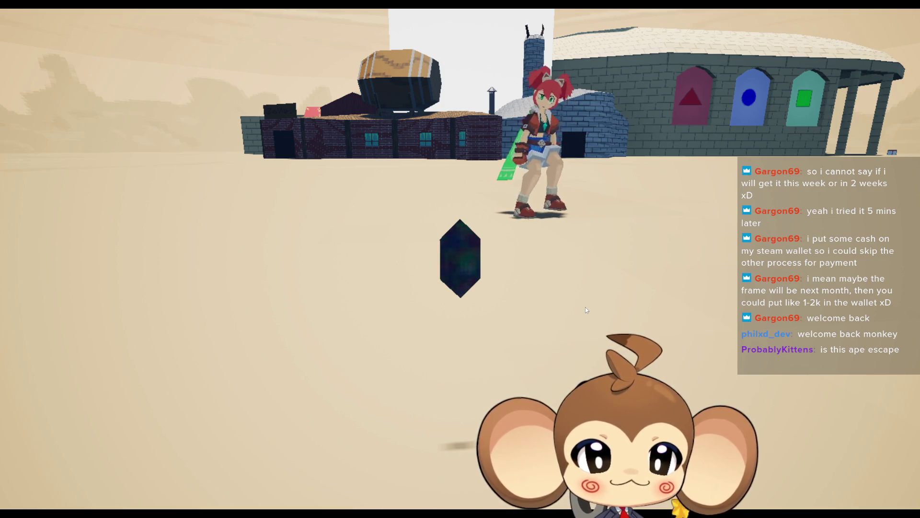
pyautogui.press('s')
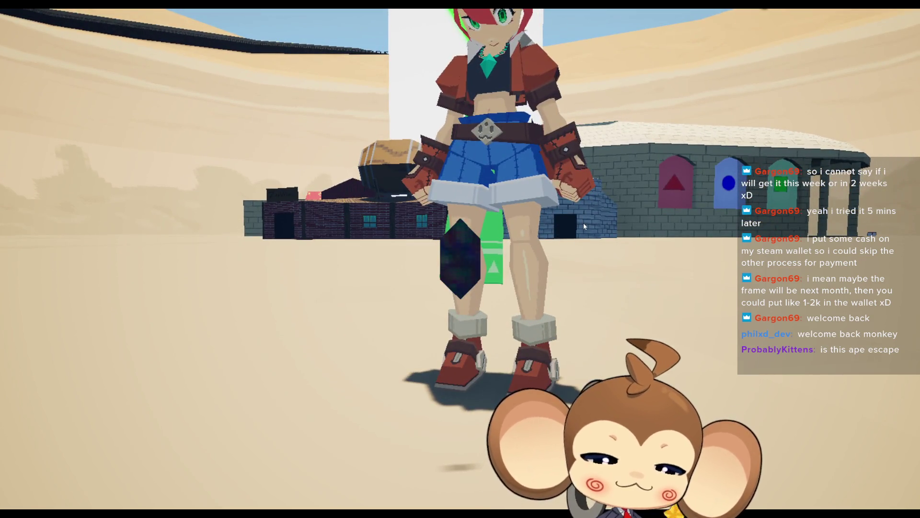
pyautogui.press('F11')
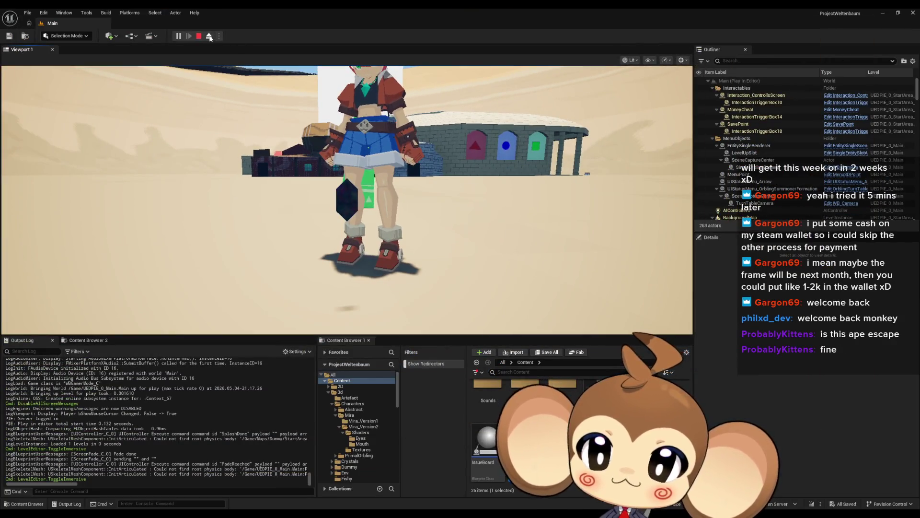
pyautogui.click(200, 38)
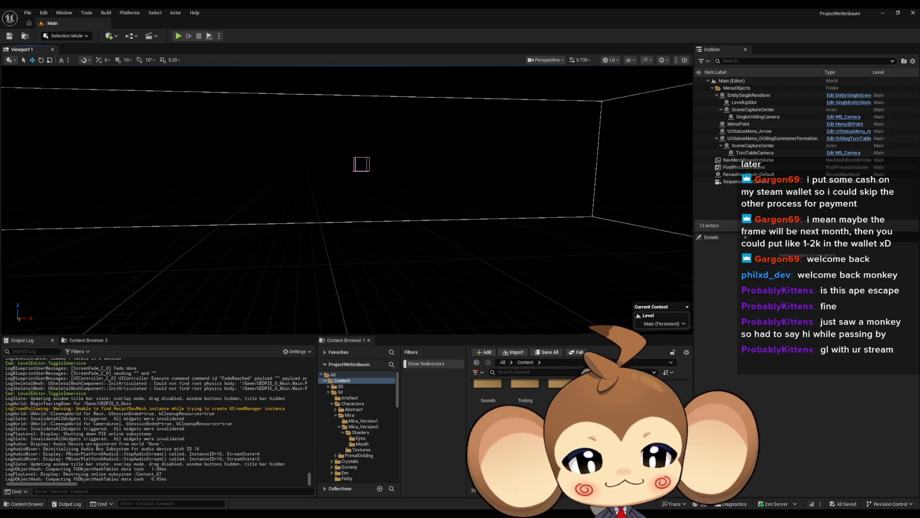
pyautogui.moveTo(389, 515)
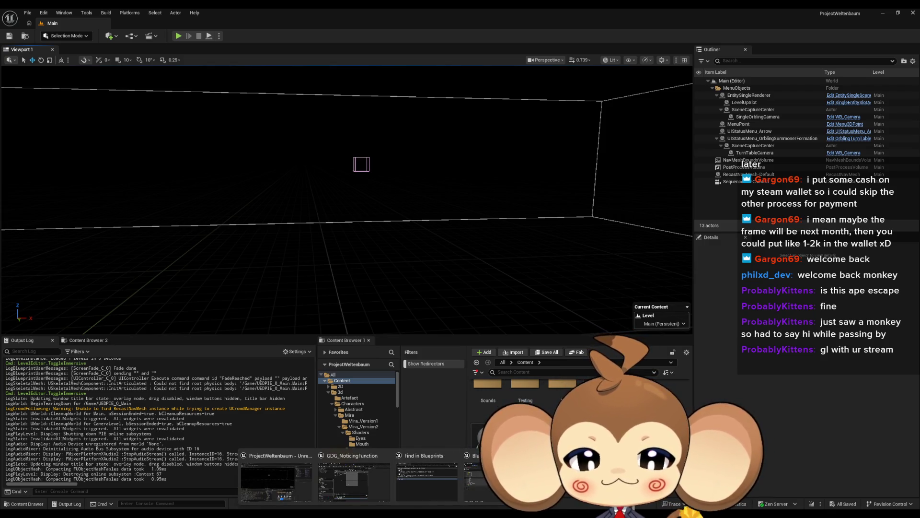
pyautogui.click(480, 484)
pyautogui.press('Escape')
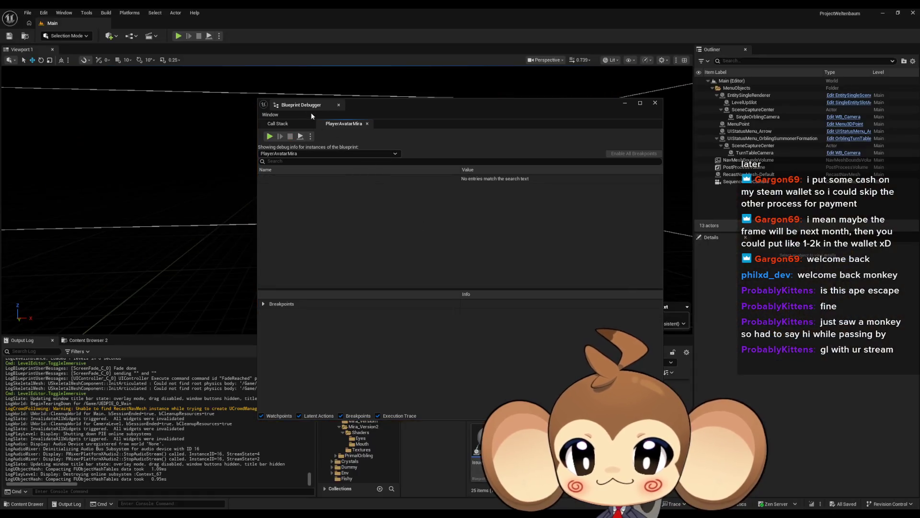
pyautogui.click(655, 103)
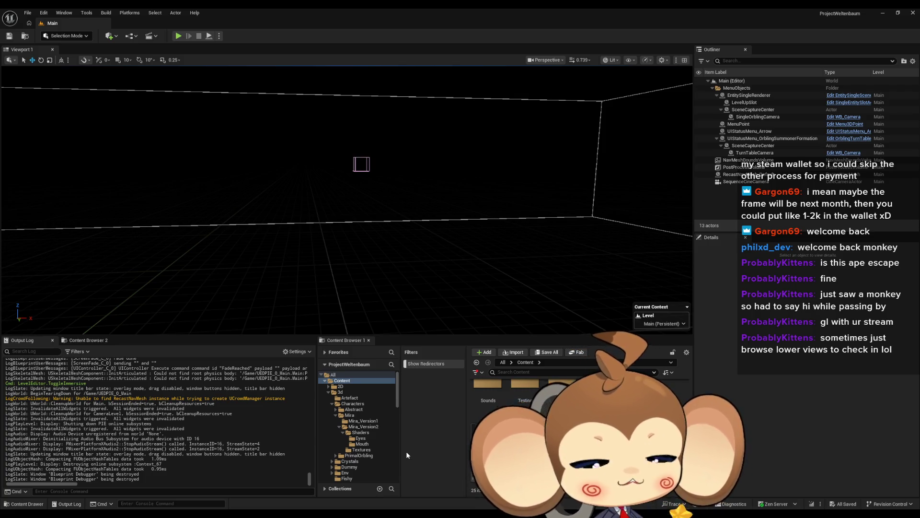
pyautogui.scroll(3, 575, 422)
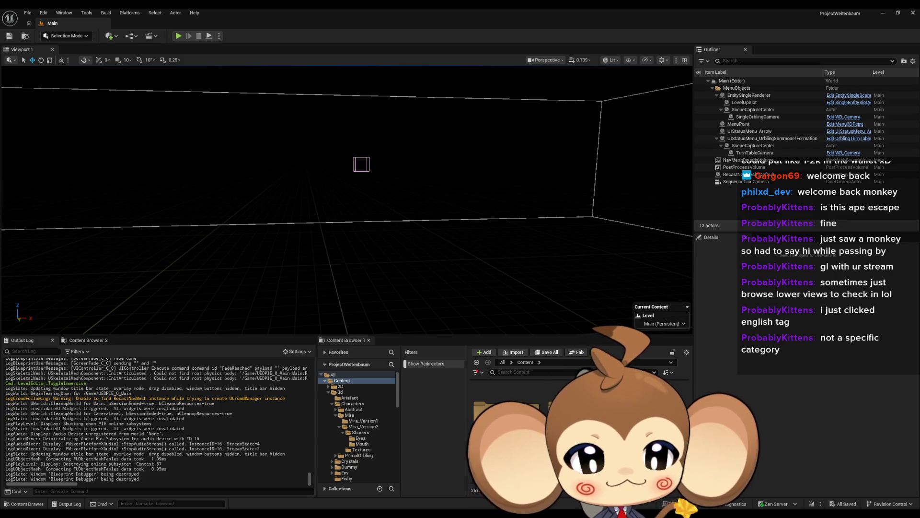
# Minimize the GDG_NoticingFunction Blueprint editor and browse Content into Maps, then Dummy's StartArea.
pyautogui.moveTo(376, 515)
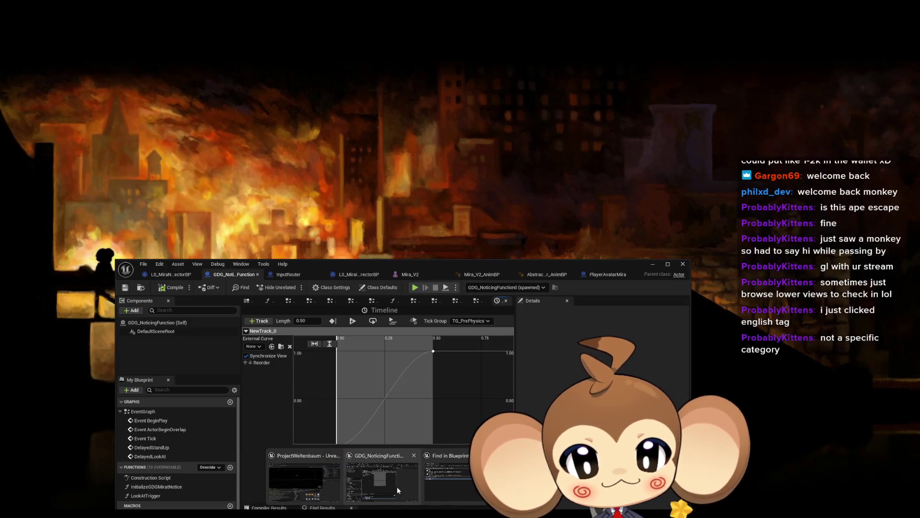
pyautogui.click(396, 487)
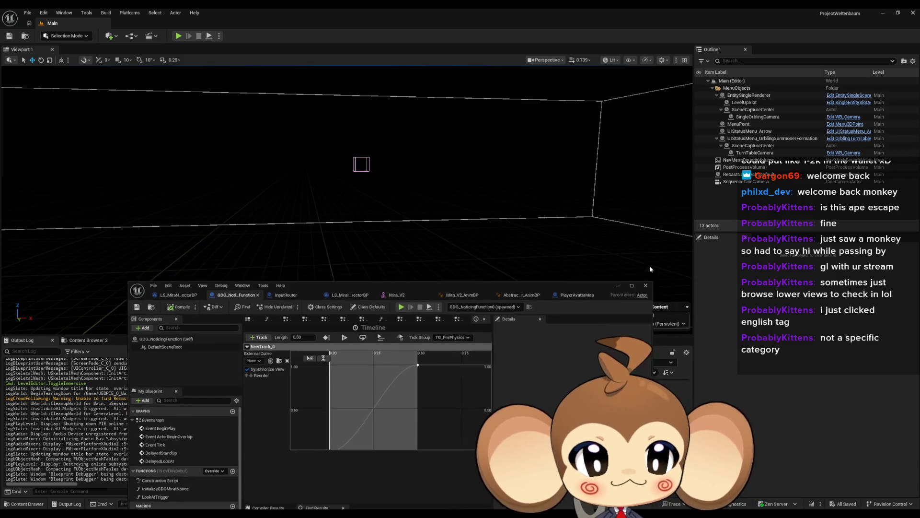
pyautogui.click(652, 264)
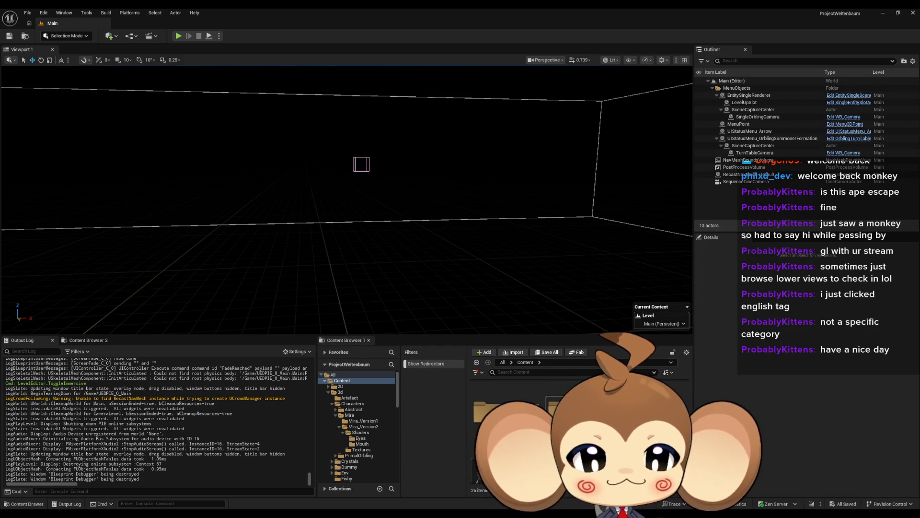
pyautogui.scroll(-2, 527, 417)
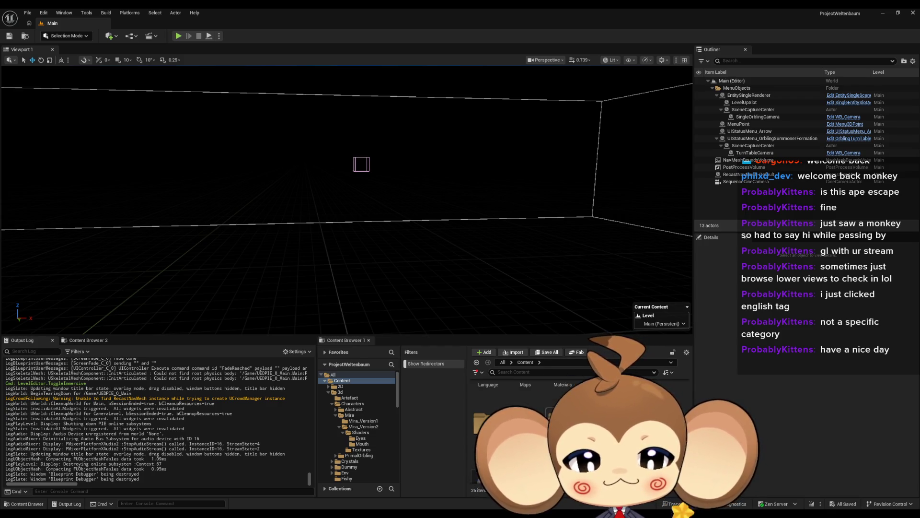
pyautogui.scroll(2, 527, 398)
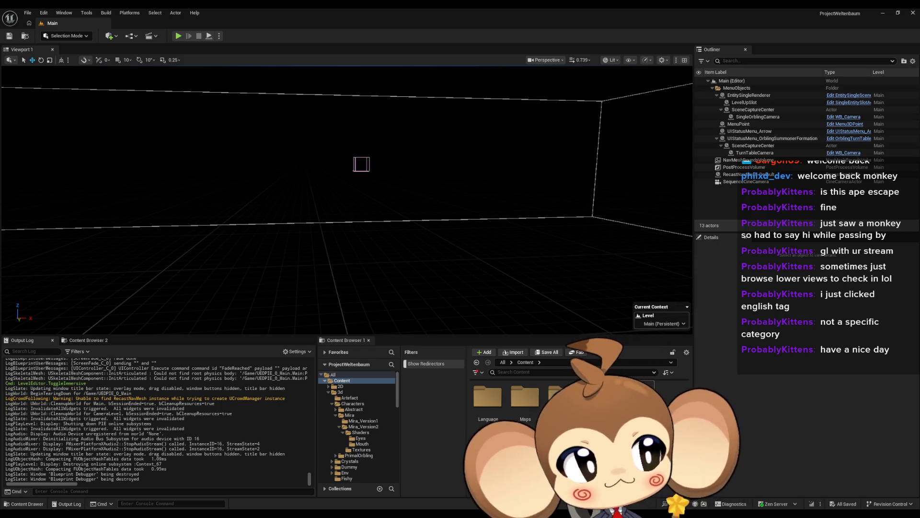
pyautogui.click(525, 407)
pyautogui.doubleClick(524, 407)
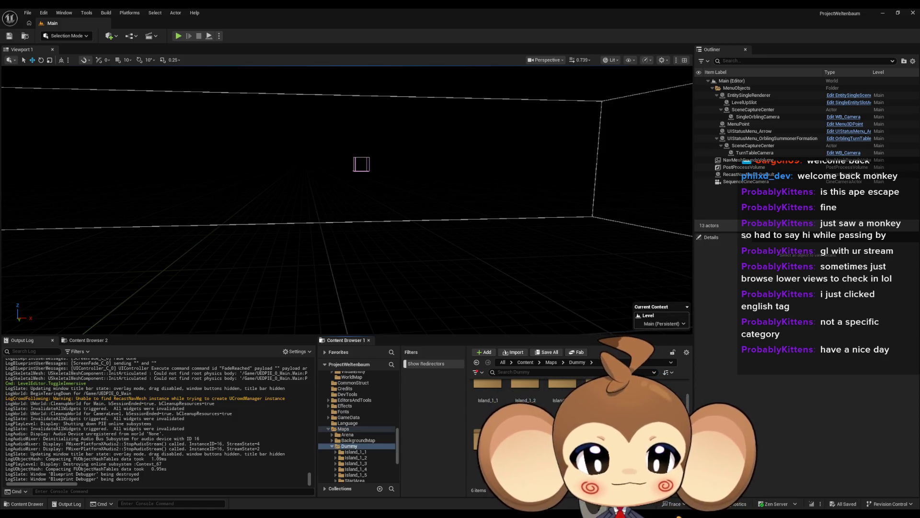
pyautogui.doubleClick(487, 439)
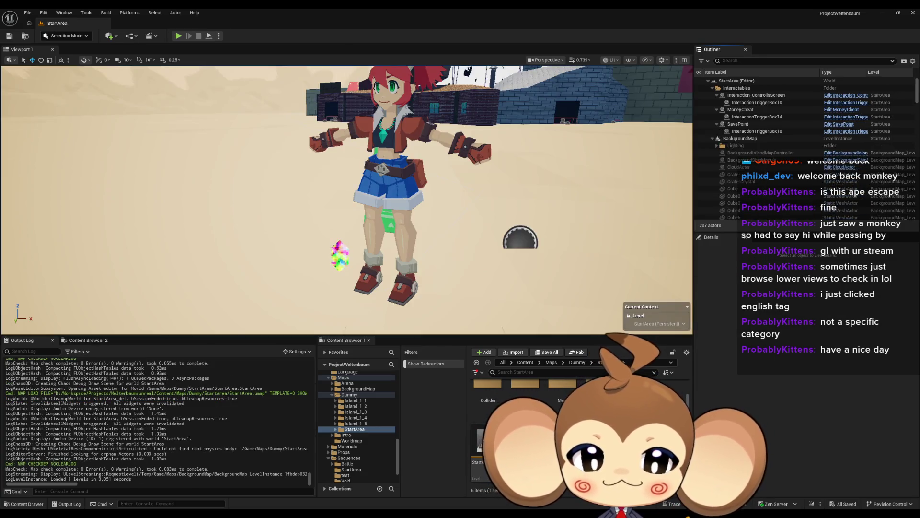
# Drag SplinePath_MiraNotice's spline end point further down-right and focus the view on it.
pyautogui.click(509, 234)
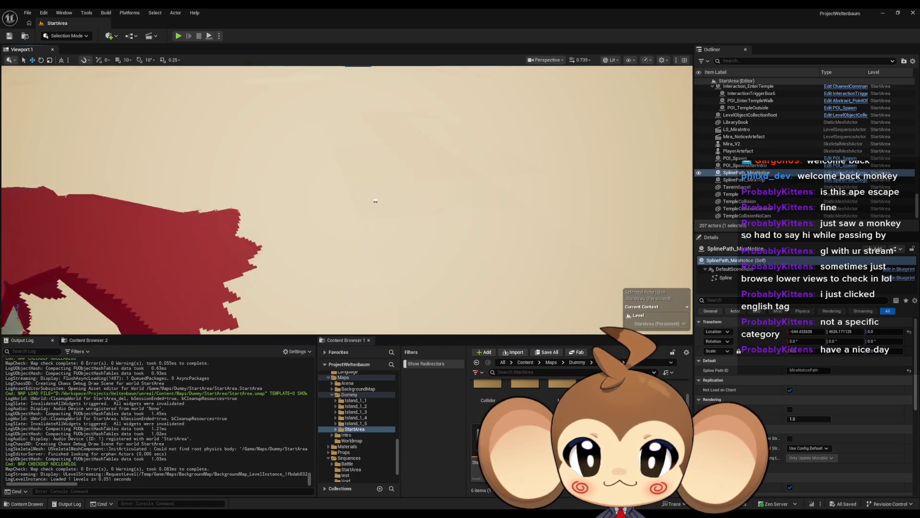
pyautogui.click(725, 277)
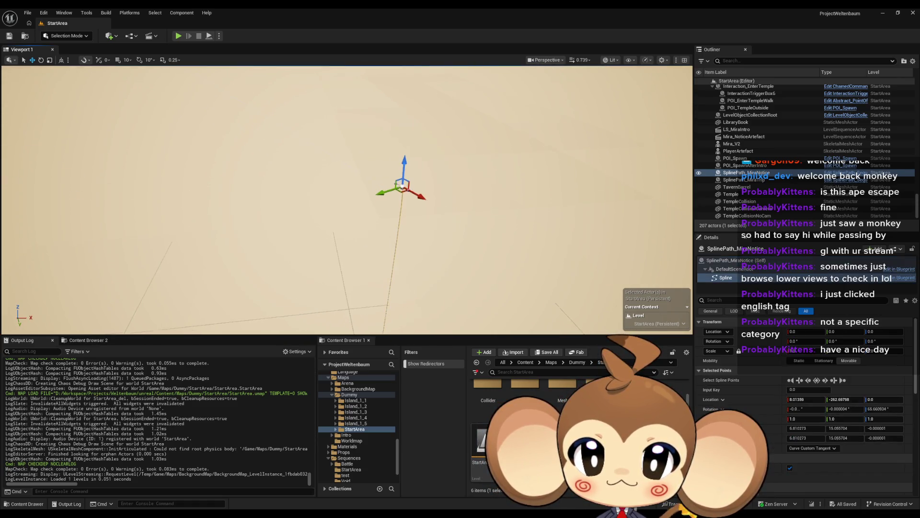
pyautogui.scroll(2, 475, 235)
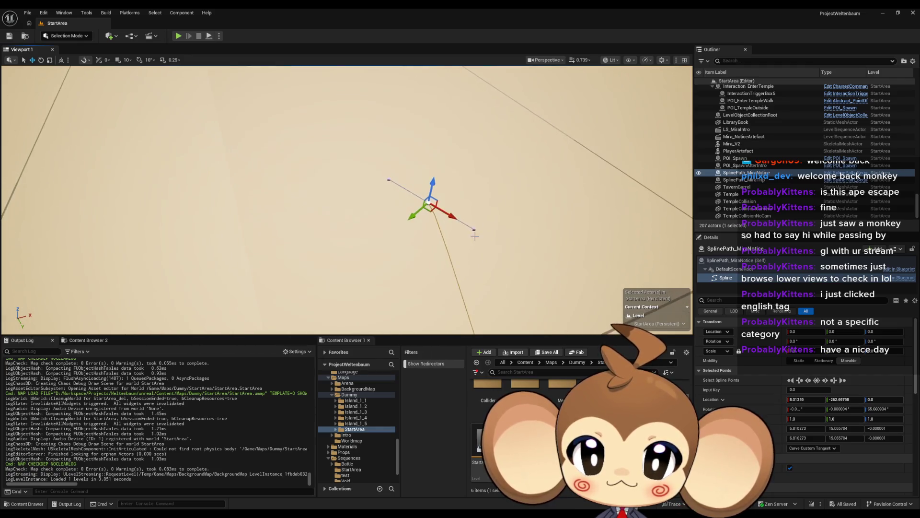
pyautogui.moveTo(476, 229)
pyautogui.mouseDown()
pyautogui.moveTo(518, 230)
pyautogui.moveTo(493, 226)
pyautogui.mouseUp()
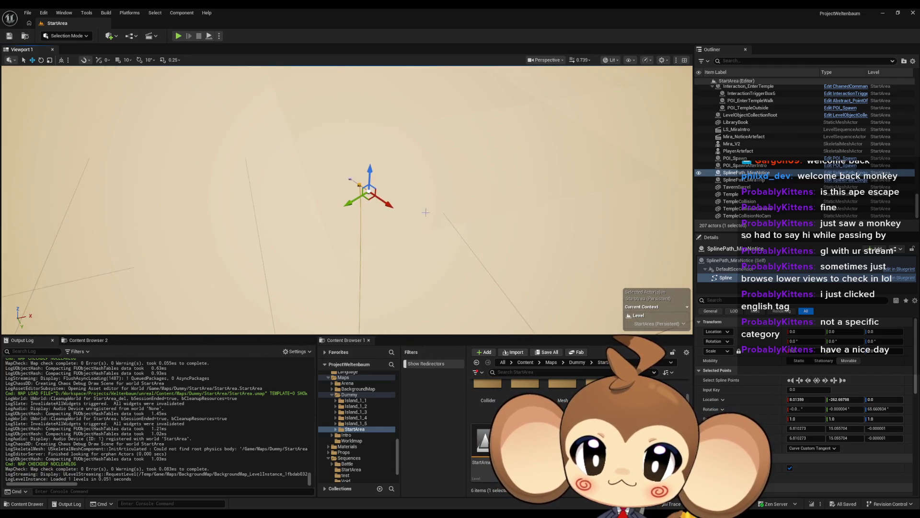
pyautogui.moveTo(390, 207); pyautogui.dragTo(433, 246)
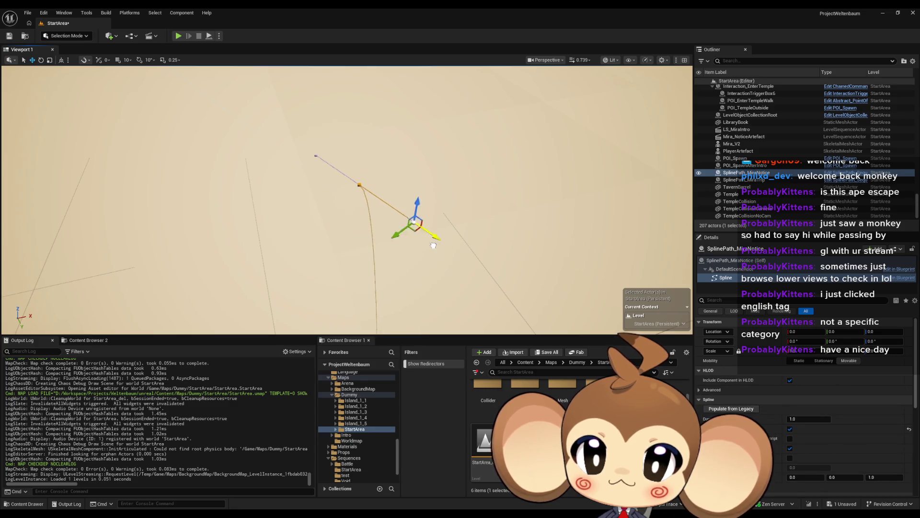
pyautogui.moveTo(508, 295); pyautogui.dragTo(579, 332)
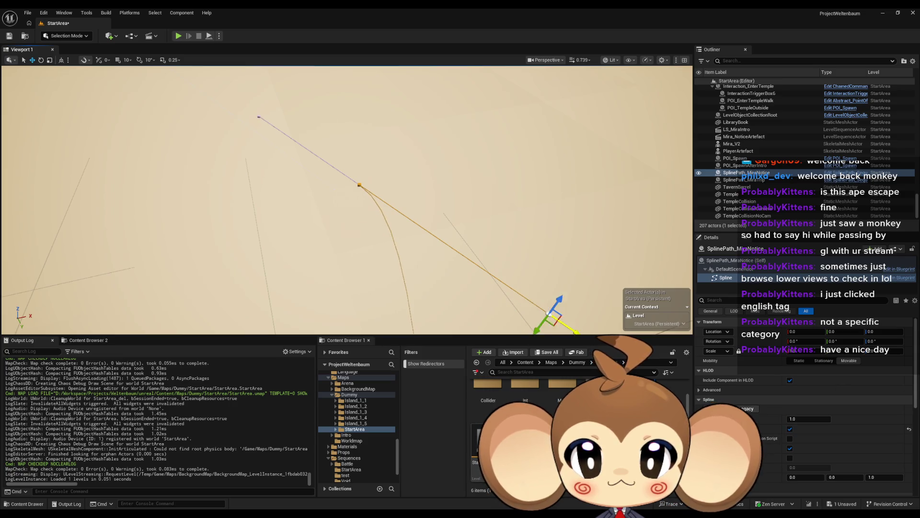
pyautogui.press('f')
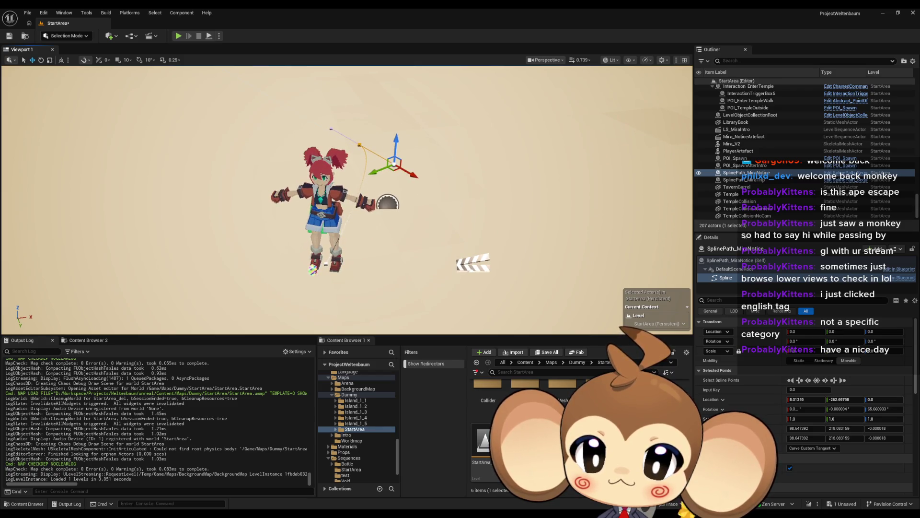
pyautogui.scroll(3, 345, 191)
pyautogui.scroll(-3, 345, 192)
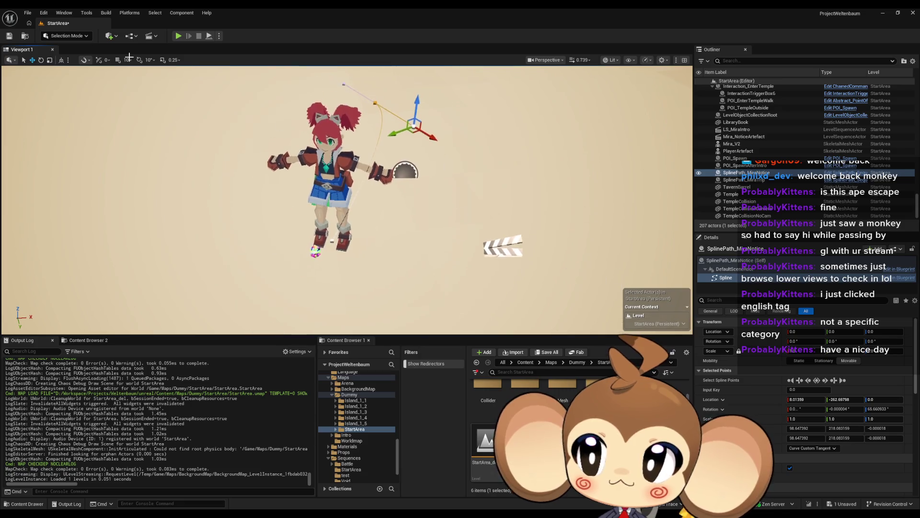
# Save the StartArea level, show the top-level Content folder, and start a play session.
pyautogui.click(9, 35)
pyautogui.click(878, 15)
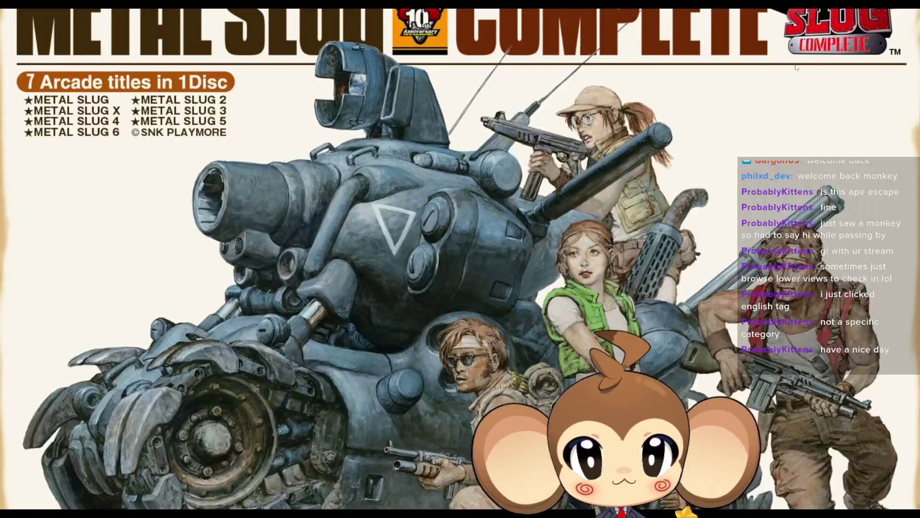
pyautogui.hotkey('alt', 'Tab')
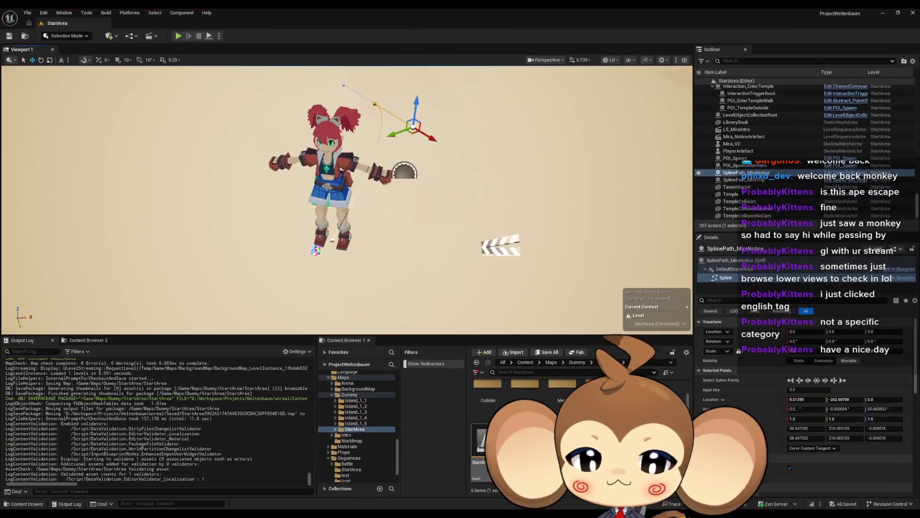
pyautogui.click(527, 365)
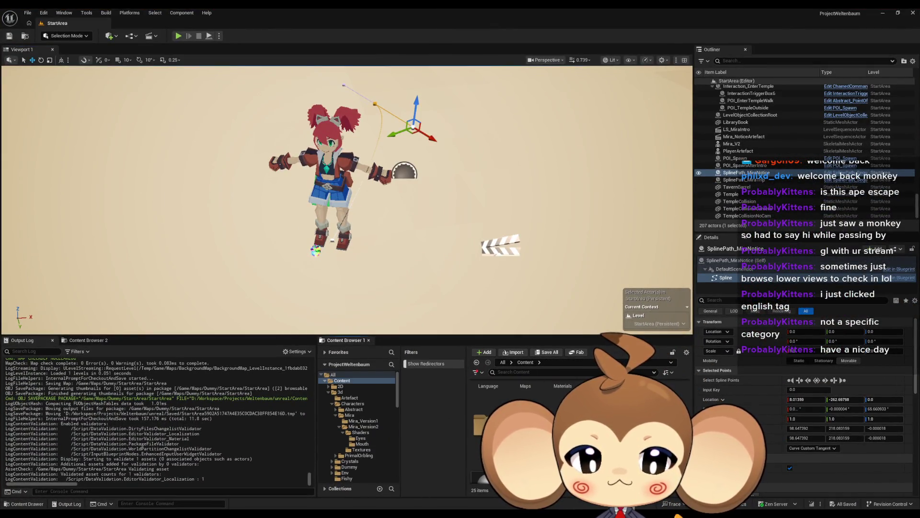
pyautogui.click(178, 36)
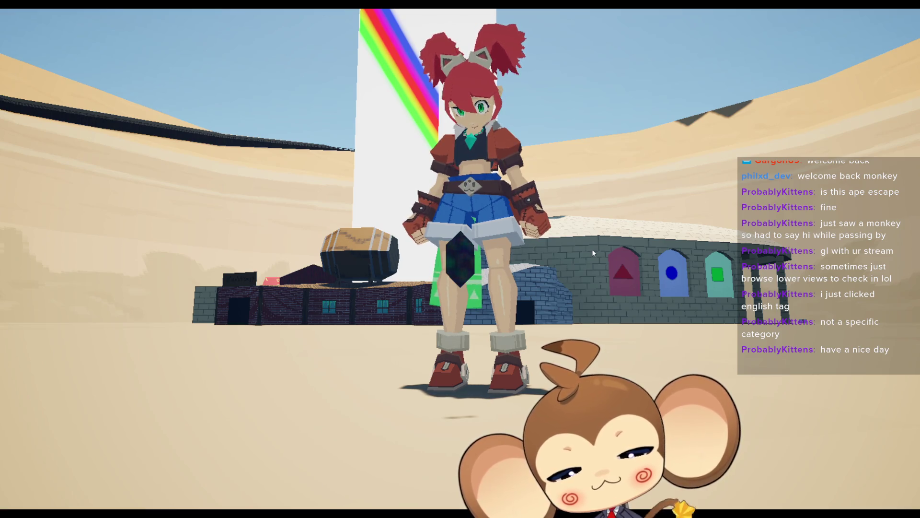
# Exit fullscreen play and stop the play session.
pyautogui.press('F11')
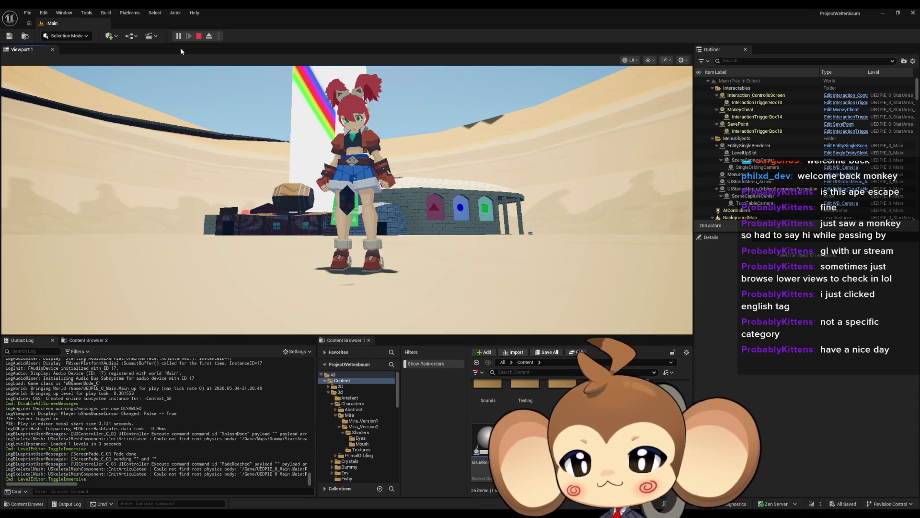
pyautogui.click(198, 36)
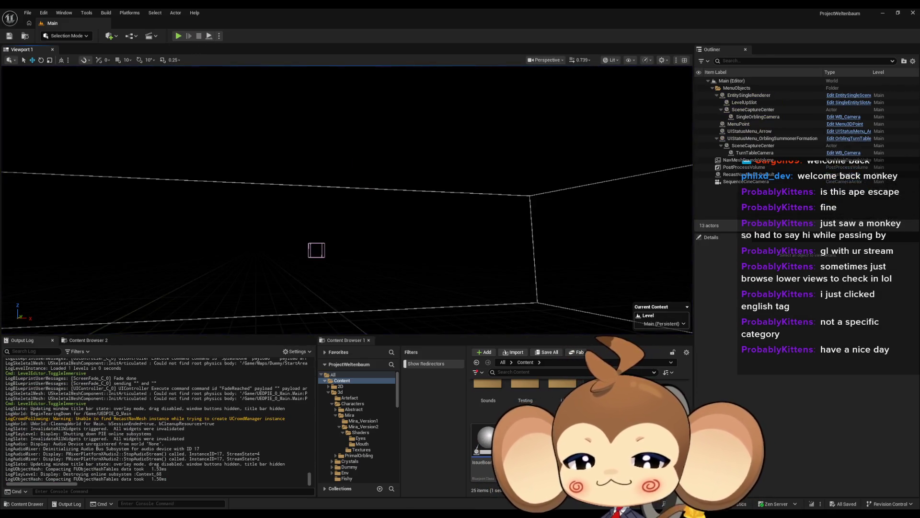
# Show the Content/Sequences folder in the Content Browser.
pyautogui.moveTo(378, 515)
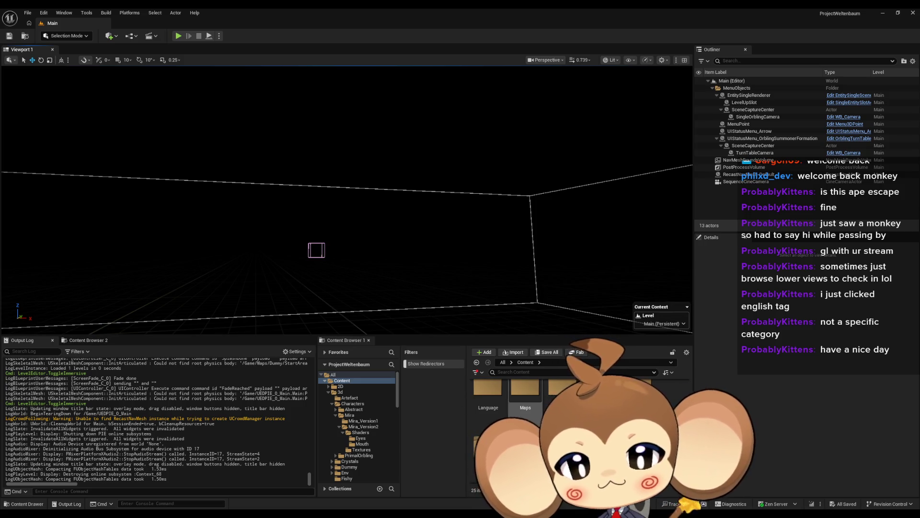
pyautogui.click(349, 429)
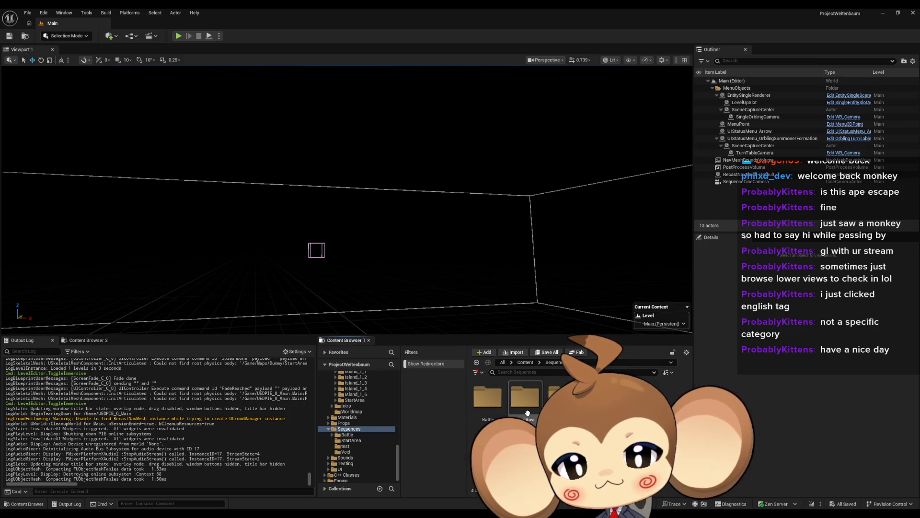
# Load the StartArea map from Maps > Dummy > StartArea, then open Sequences > StartArea.
pyautogui.doubleClick(527, 412)
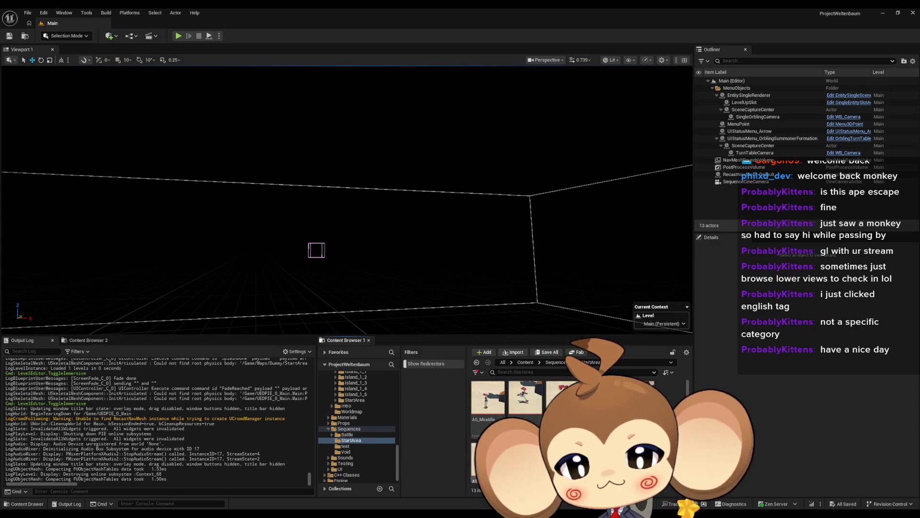
pyautogui.click(527, 363)
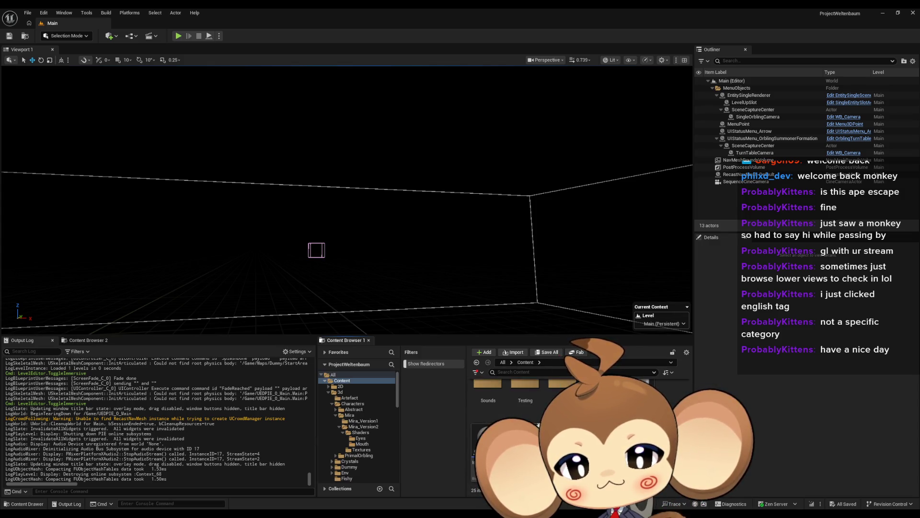
pyautogui.doubleClick(525, 412)
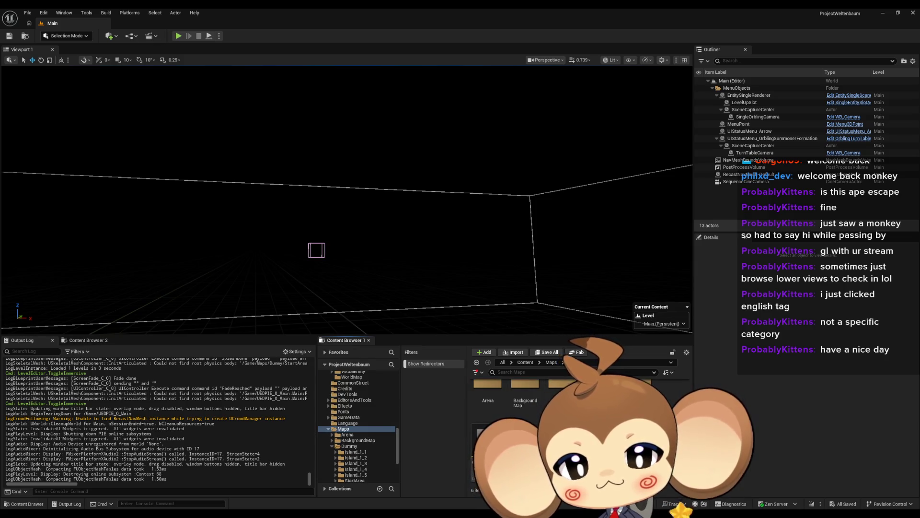
pyautogui.doubleClick(563, 398)
pyautogui.doubleClick(474, 446)
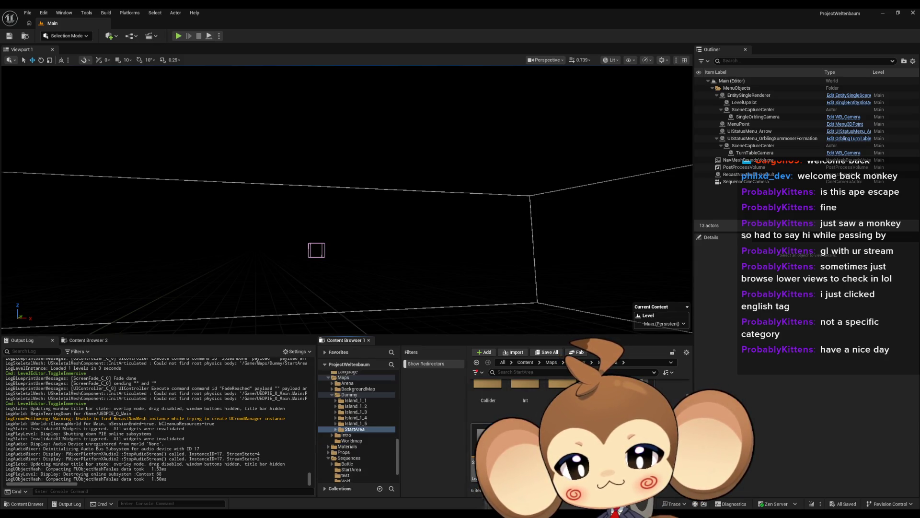
pyautogui.doubleClick(484, 441)
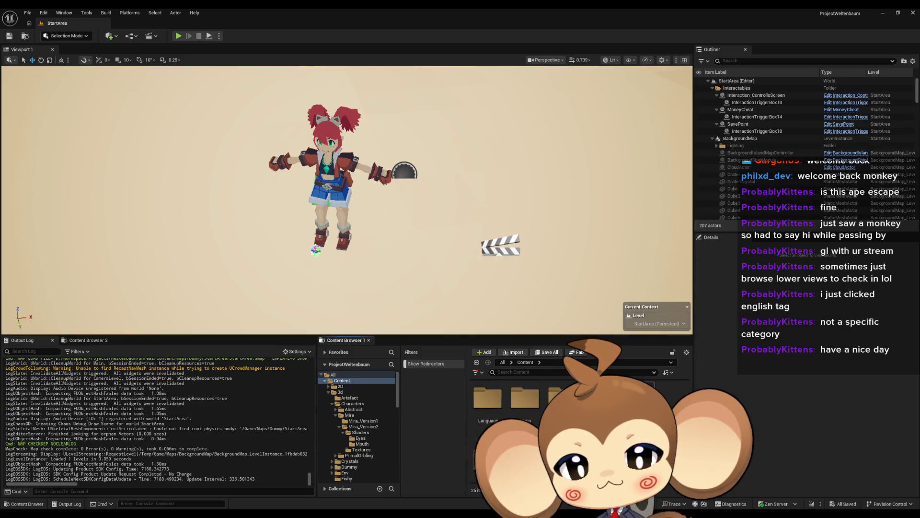
pyautogui.doubleClick(528, 403)
pyautogui.doubleClick(538, 403)
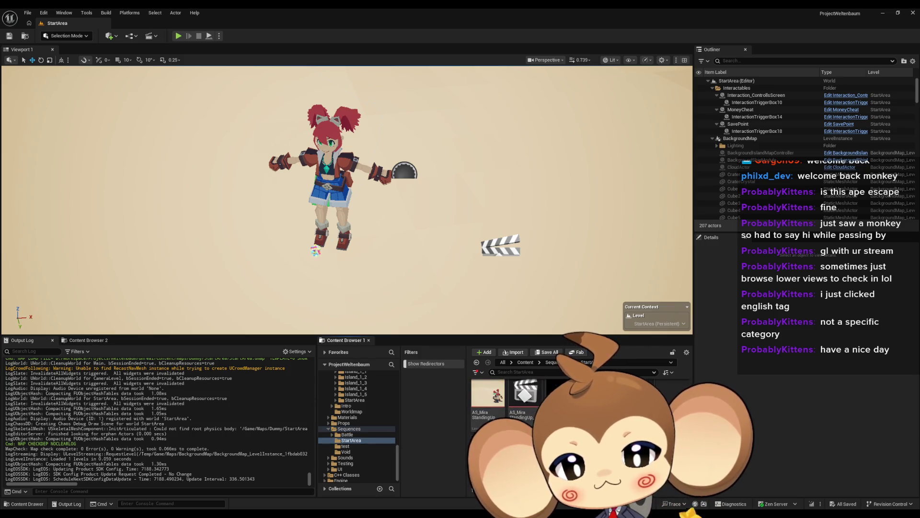
# Open LS_MiraNoticeArtefact in Sequencer, move it down, inspect its tracks, and set time to 5.00.
pyautogui.doubleClick(526, 450)
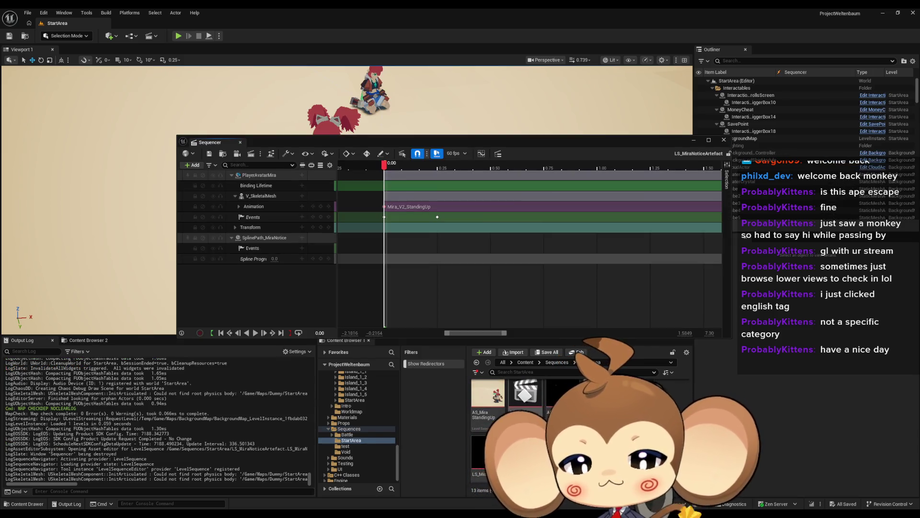
pyautogui.moveTo(486, 147); pyautogui.dragTo(428, 279)
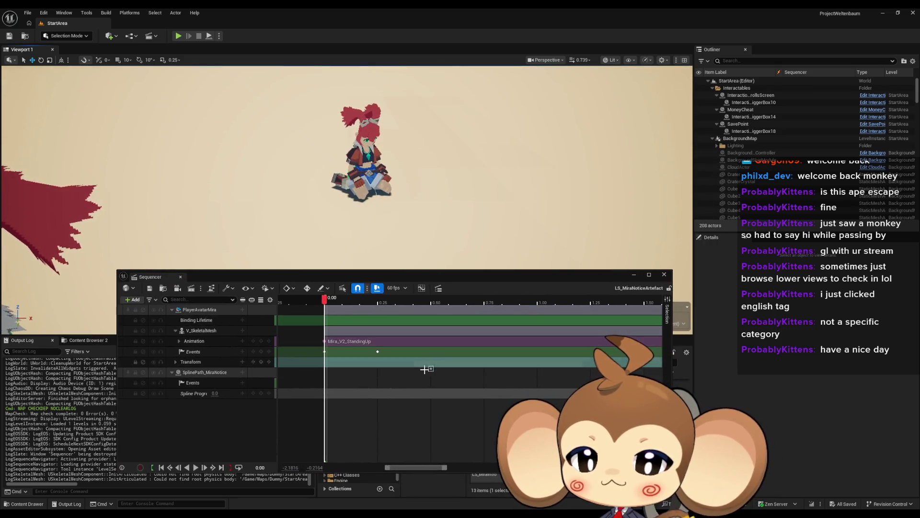
pyautogui.hscroll(5, 424, 380)
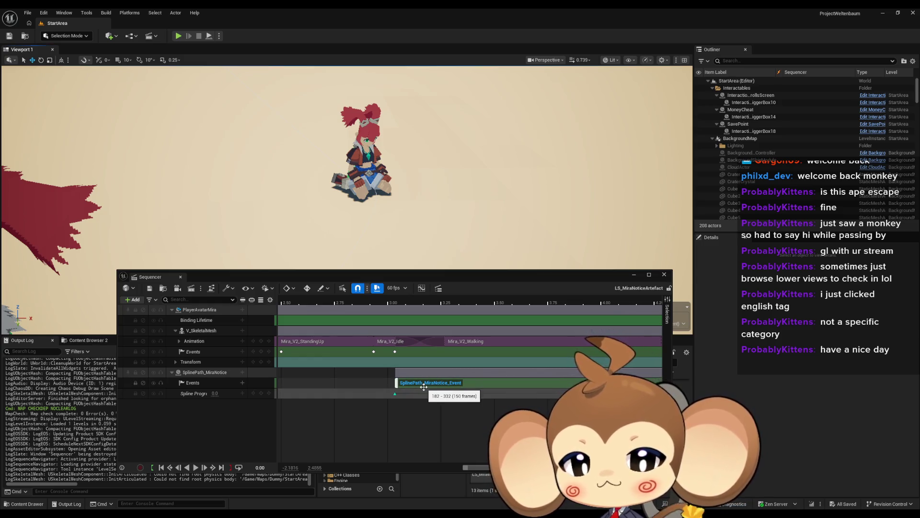
pyautogui.scroll(6, 423, 387)
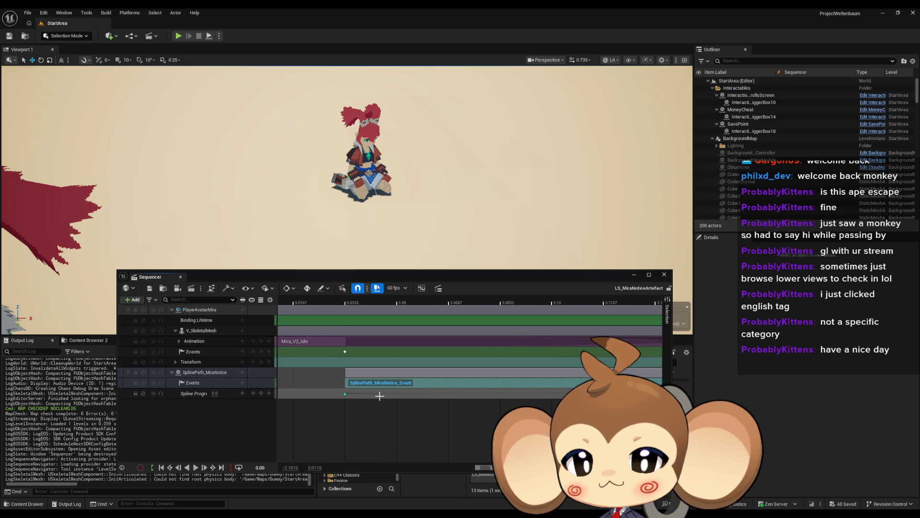
pyautogui.scroll(-5, 378, 394)
pyautogui.scroll(-2, 378, 393)
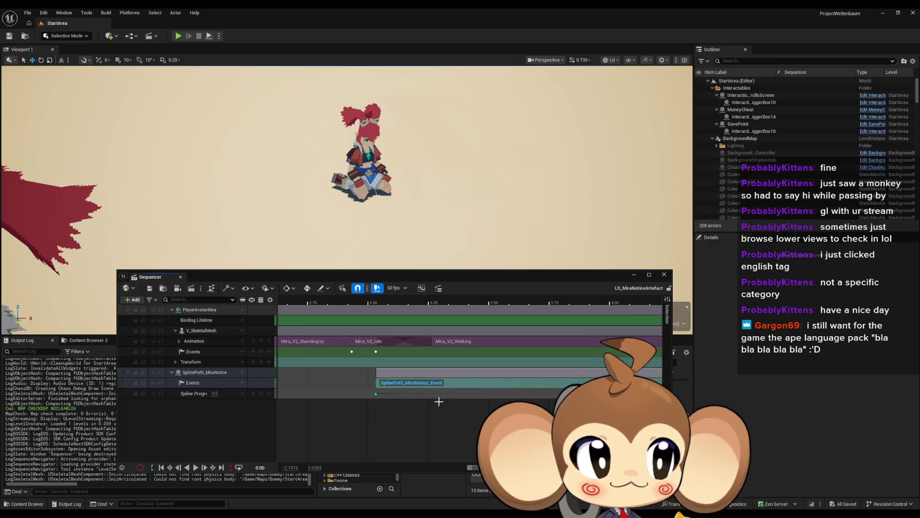
pyautogui.hscroll(5, 458, 409)
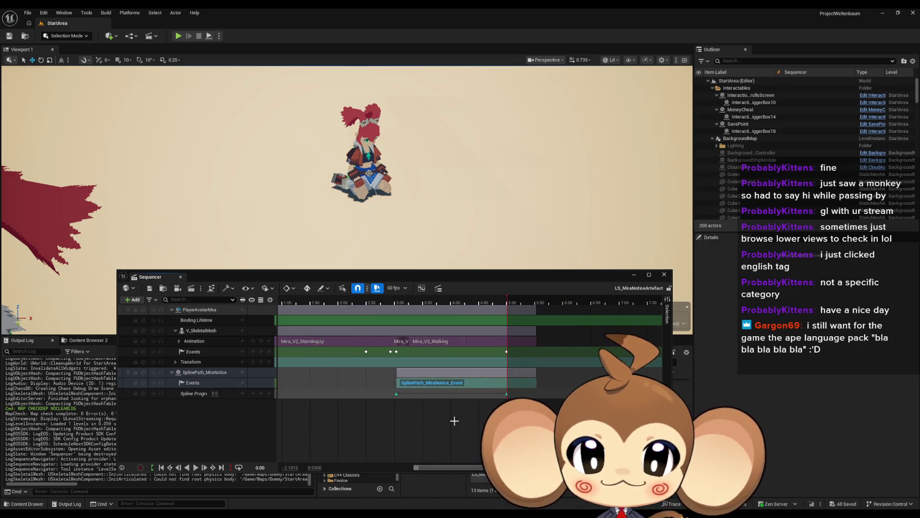
pyautogui.scroll(4, 556, 408)
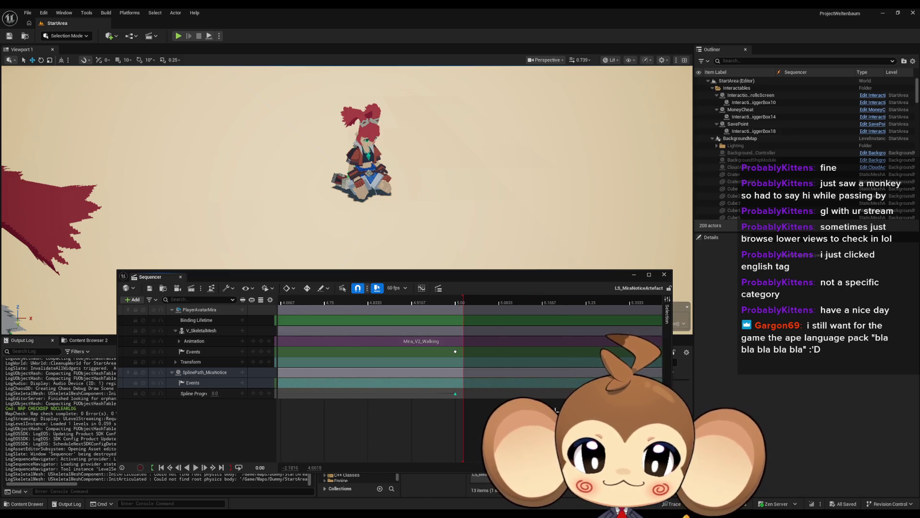
pyautogui.scroll(-4, 424, 415)
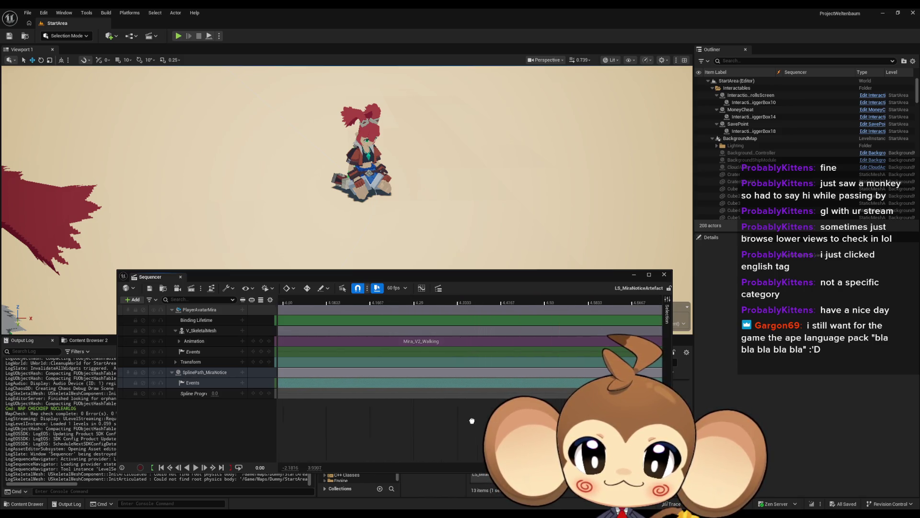
pyautogui.scroll(-5, 446, 417)
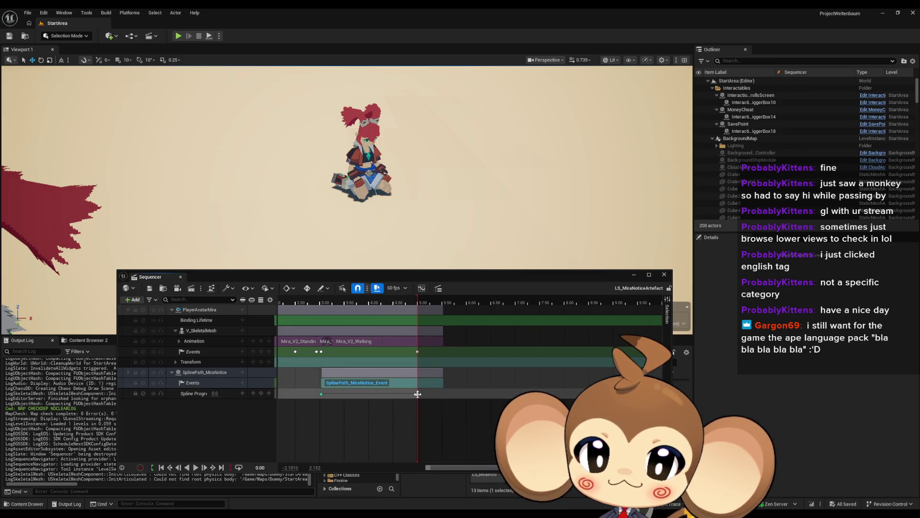
pyautogui.click(418, 352)
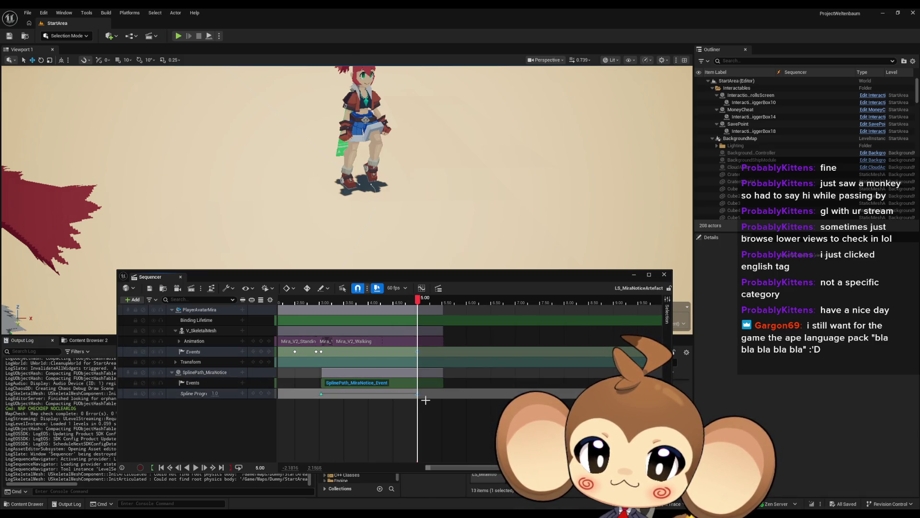
# Move the time to 5.5333 s and stretch the sequence end and SplinePath event section to it.
pyautogui.scroll(5, 426, 402)
pyautogui.moveTo(417, 393); pyautogui.dragTo(517, 393)
pyautogui.moveTo(420, 310); pyautogui.dragTo(517, 307)
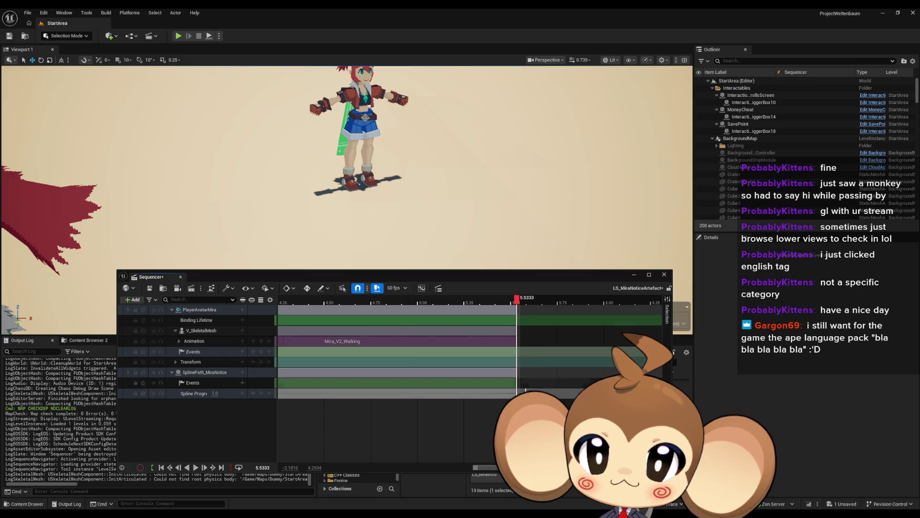
pyautogui.scroll(5, 422, 395)
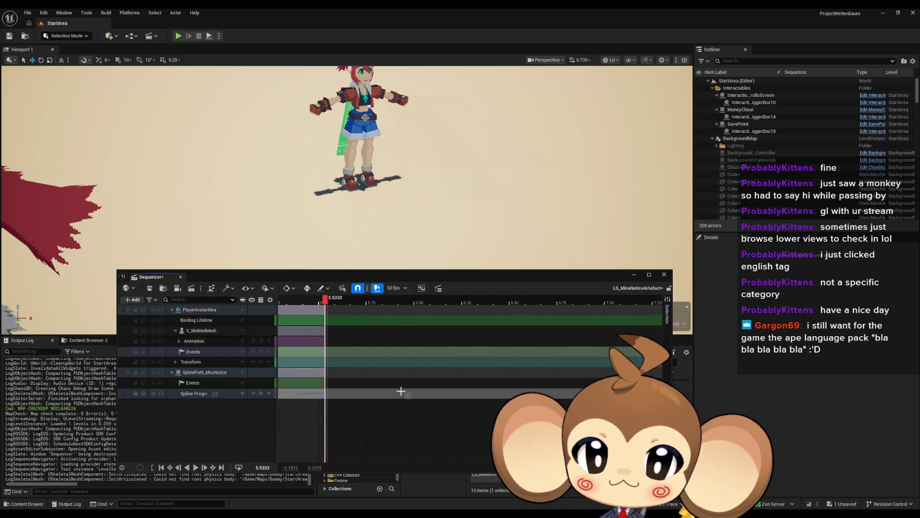
pyautogui.scroll(2, 455, 396)
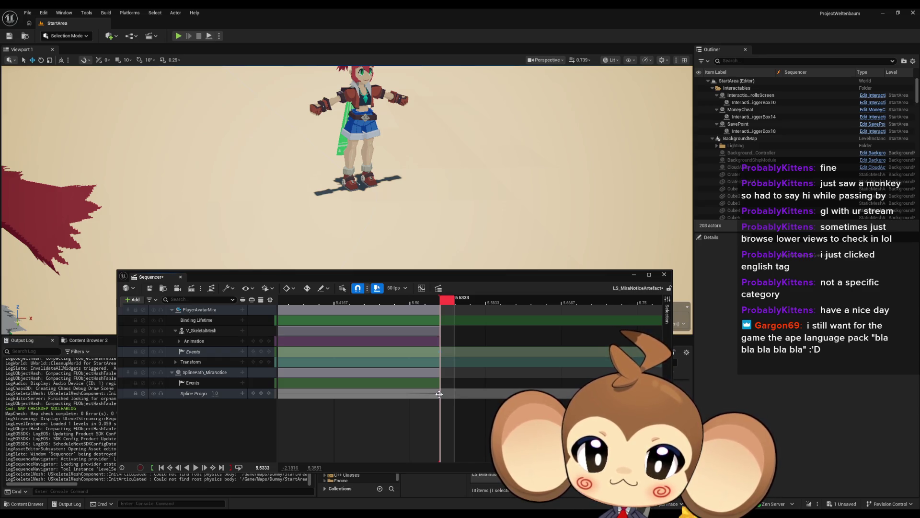
pyautogui.scroll(-5, 439, 393)
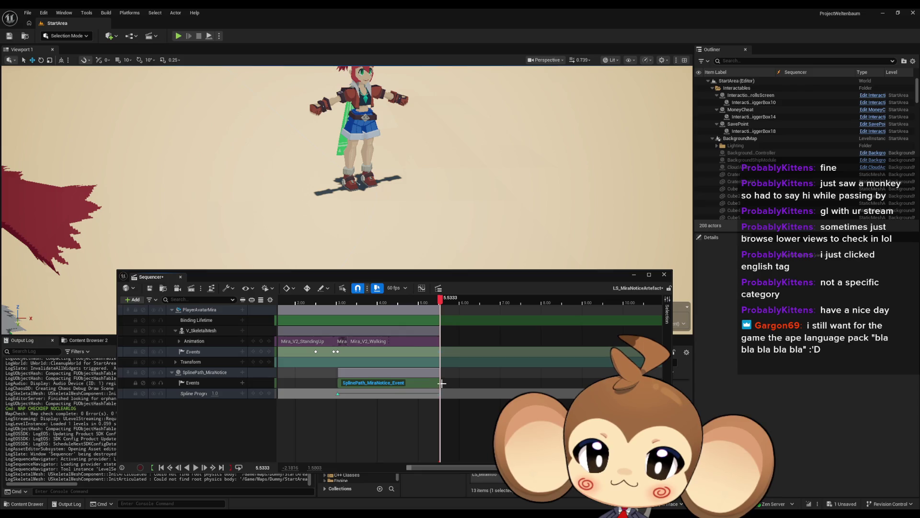
pyautogui.scroll(3, 439, 383)
pyautogui.moveTo(440, 383); pyautogui.dragTo(526, 388)
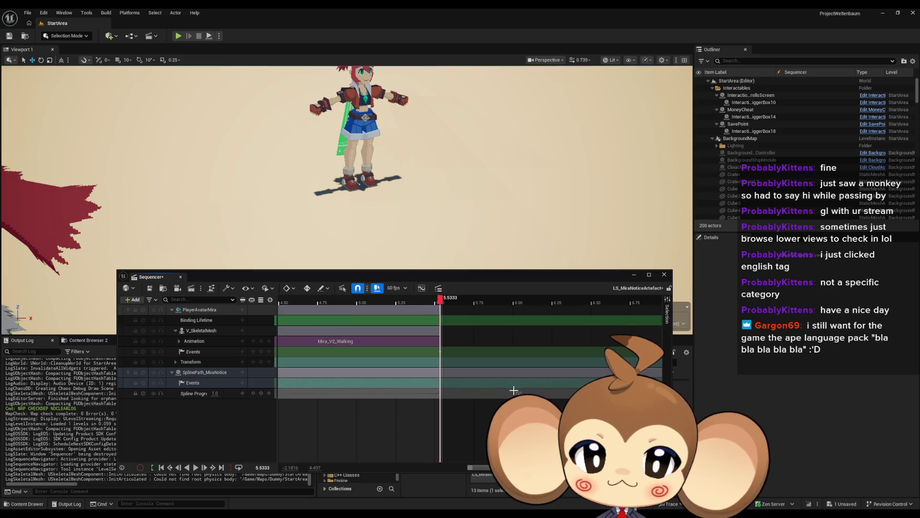
# Trim the Mira_V2_Walking clip and SplinePath event section to end at about 6.00 s.
pyautogui.hscroll(2, 493, 386)
pyautogui.moveTo(365, 340); pyautogui.dragTo(591, 349)
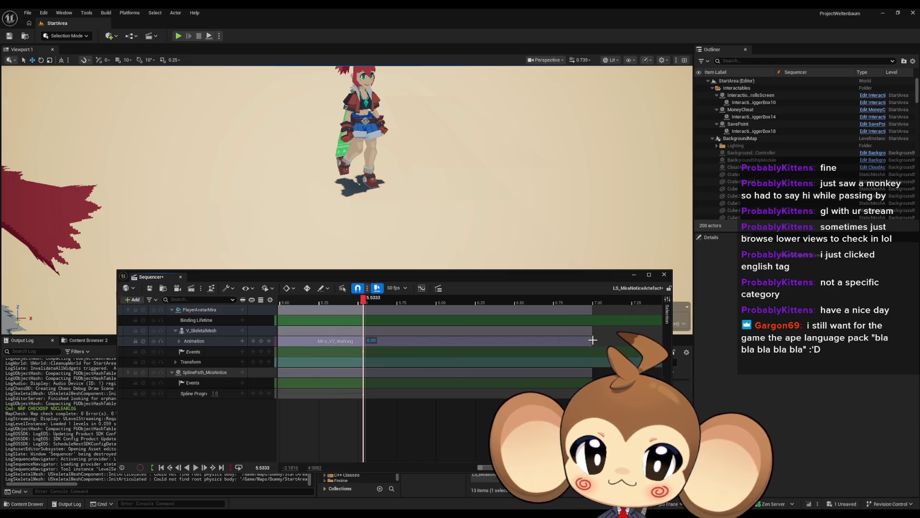
pyautogui.moveTo(591, 341)
pyautogui.mouseDown()
pyautogui.moveTo(462, 345)
pyautogui.moveTo(436, 356)
pyautogui.mouseUp()
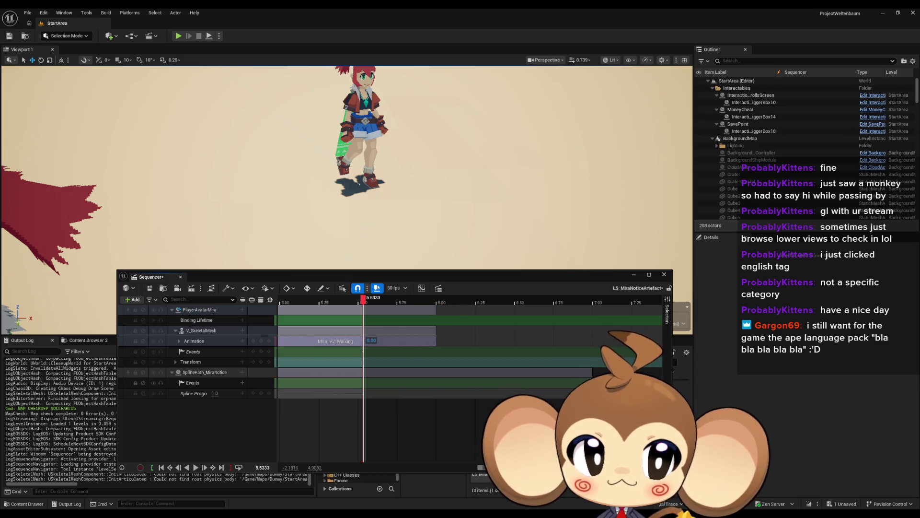
pyautogui.moveTo(592, 381); pyautogui.dragTo(434, 383)
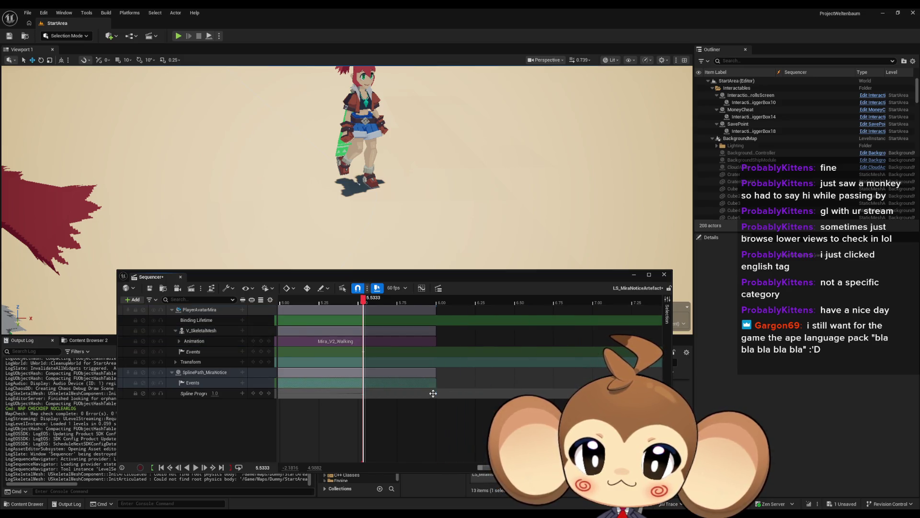
pyautogui.click(367, 392)
pyautogui.scroll(3, 365, 394)
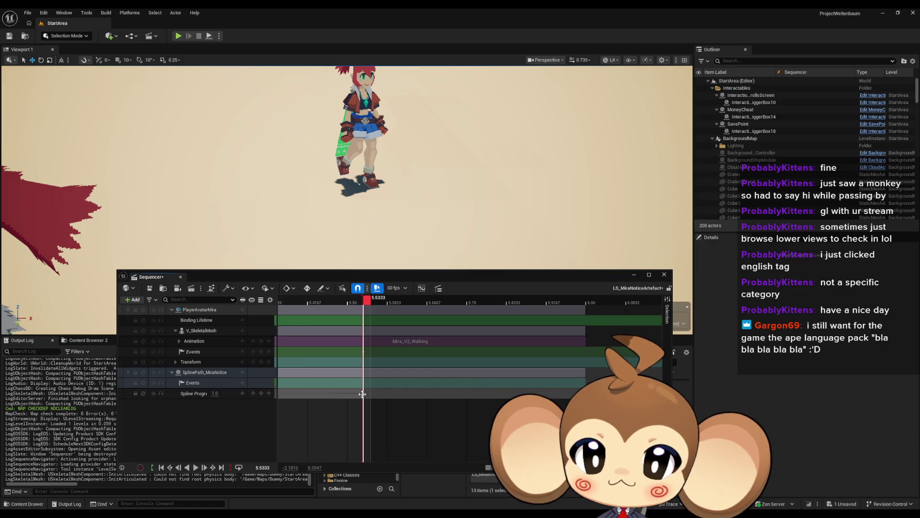
# Play the sequence from about 5.53 s and set the playback range end to 6.00.
pyautogui.moveTo(367, 352); pyautogui.dragTo(368, 352)
pyautogui.press('space')
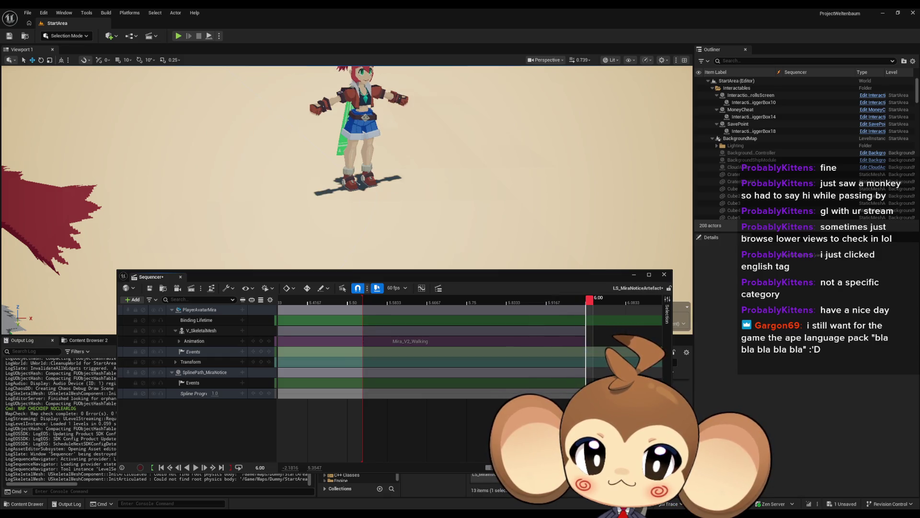
pyautogui.moveTo(363, 299); pyautogui.dragTo(585, 320)
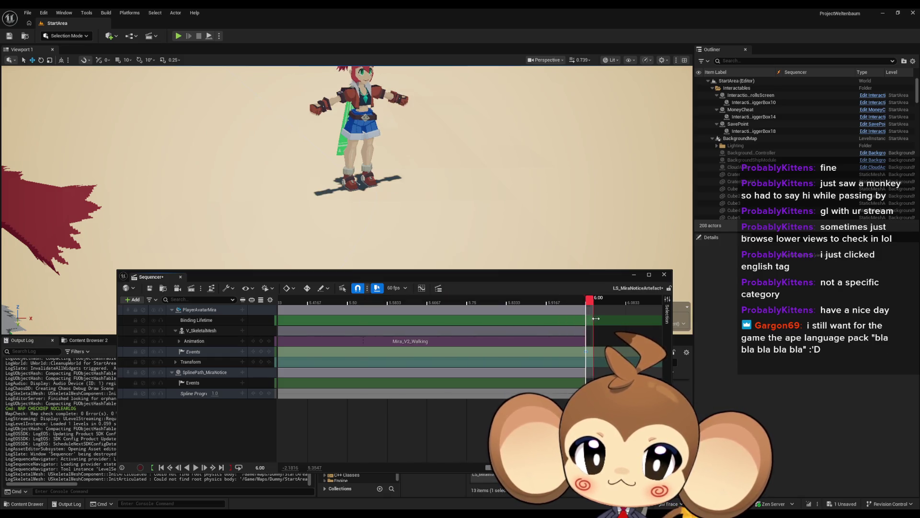
# Bring the earlier clips into view and jump to 3.03 s where the spline event starts.
pyautogui.scroll(-10, 588, 320)
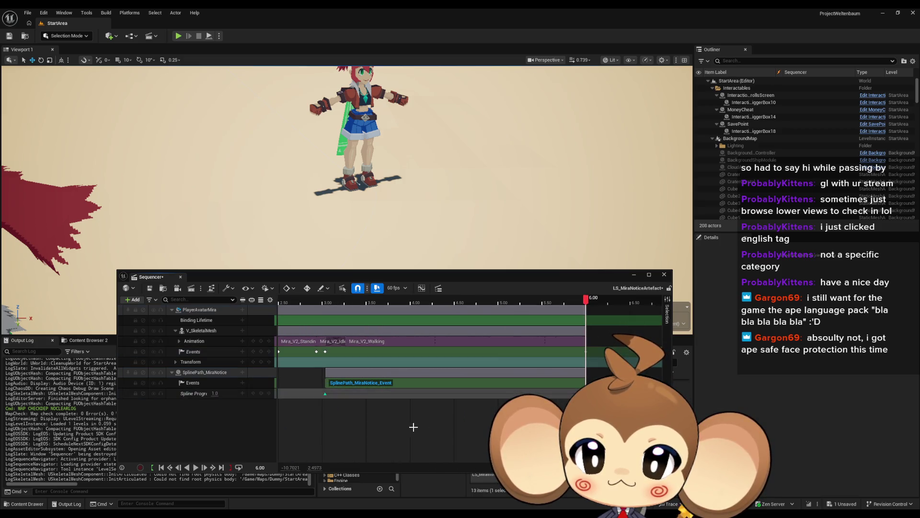
pyautogui.moveTo(323, 379)
pyautogui.mouseDown()
pyautogui.moveTo(405, 393)
pyautogui.moveTo(407, 403)
pyautogui.mouseUp()
pyautogui.scroll(5, 412, 383)
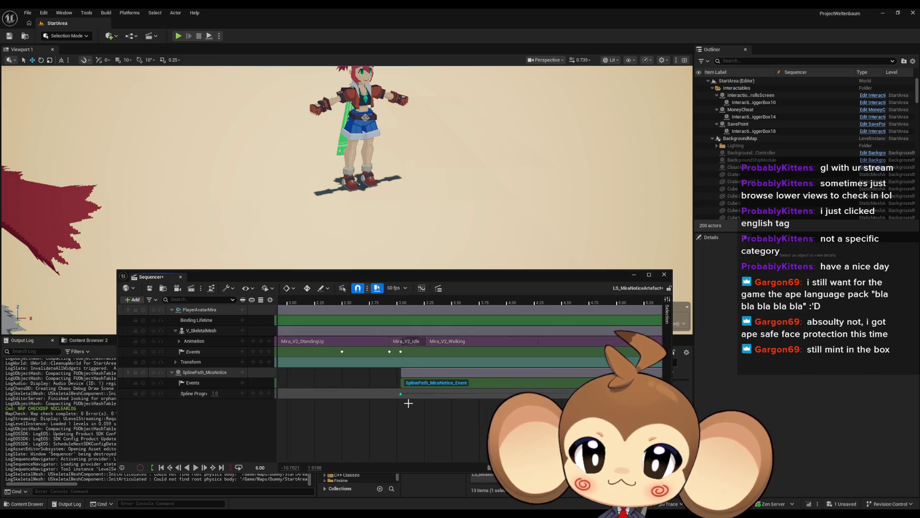
pyautogui.click(391, 352)
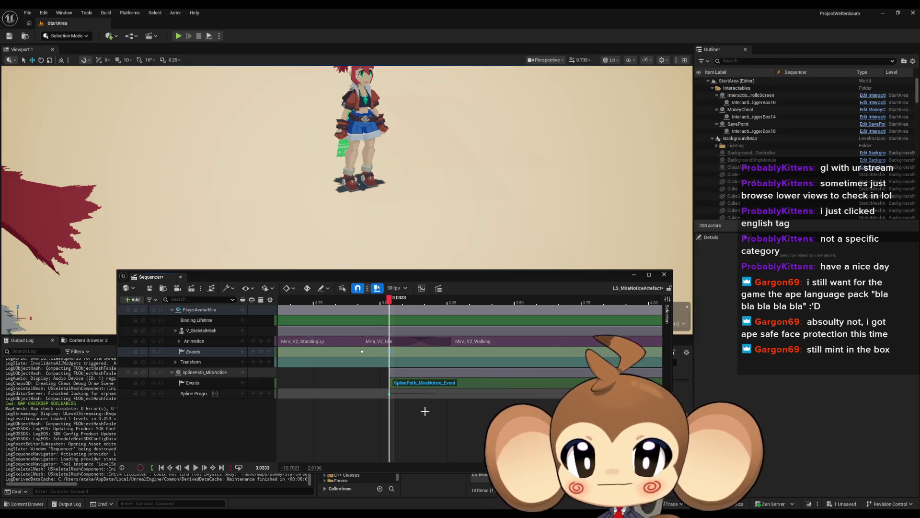
# Scrub Spline Progress to 6.00 and shift the SplinePath_MiraNotice_Event section about 0.62 s later.
pyautogui.scroll(-8, 425, 411)
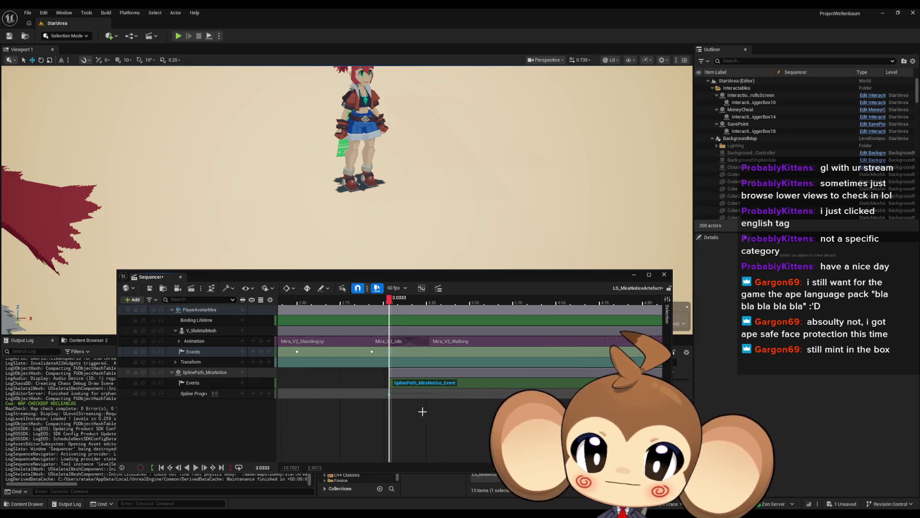
pyautogui.click(391, 394)
pyautogui.moveTo(389, 394); pyautogui.dragTo(516, 393)
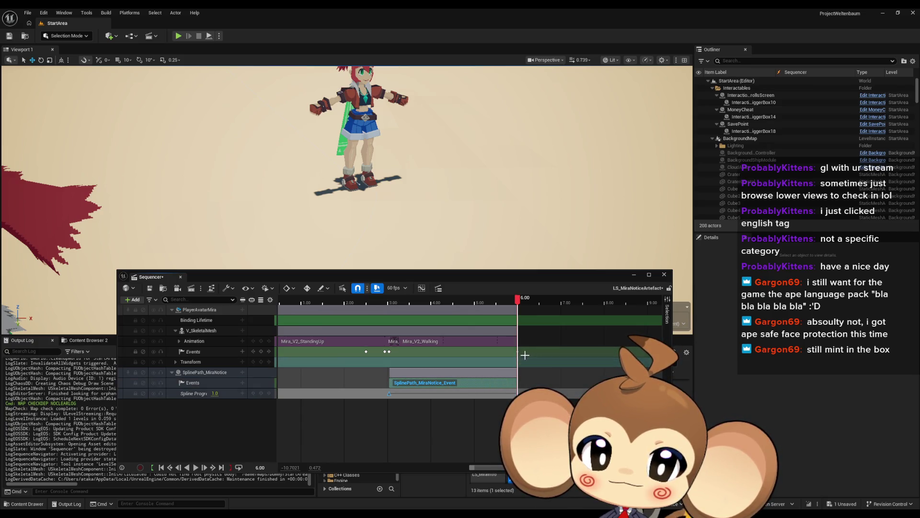
pyautogui.moveTo(441, 382); pyautogui.dragTo(523, 387)
pyautogui.scroll(2, 427, 399)
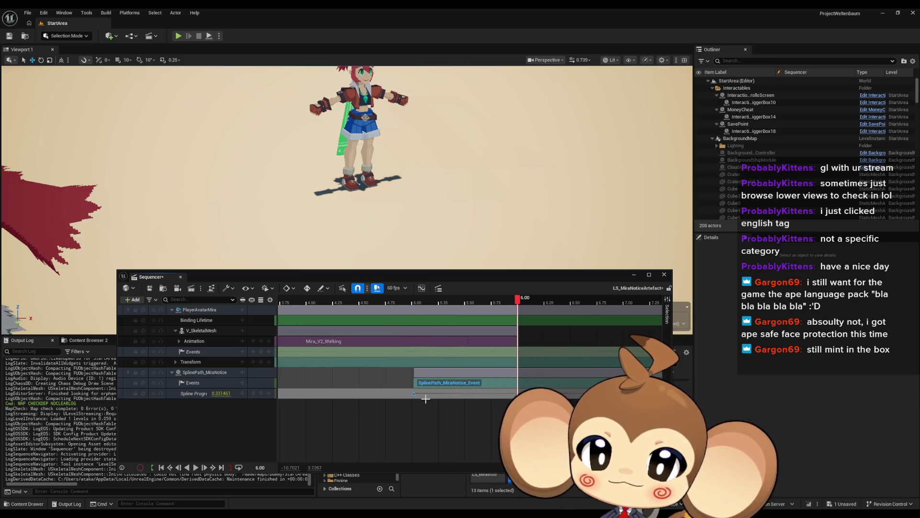
pyautogui.scroll(2, 438, 402)
pyautogui.hscroll(-3, 438, 402)
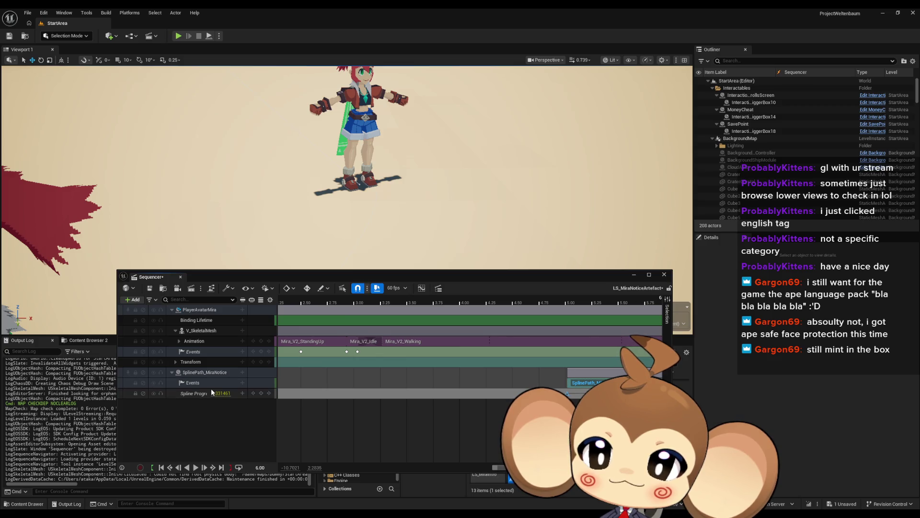
# Open and dismiss the + Track menu without adding a track, scrolling around the Sequencer.
pyautogui.click(243, 373)
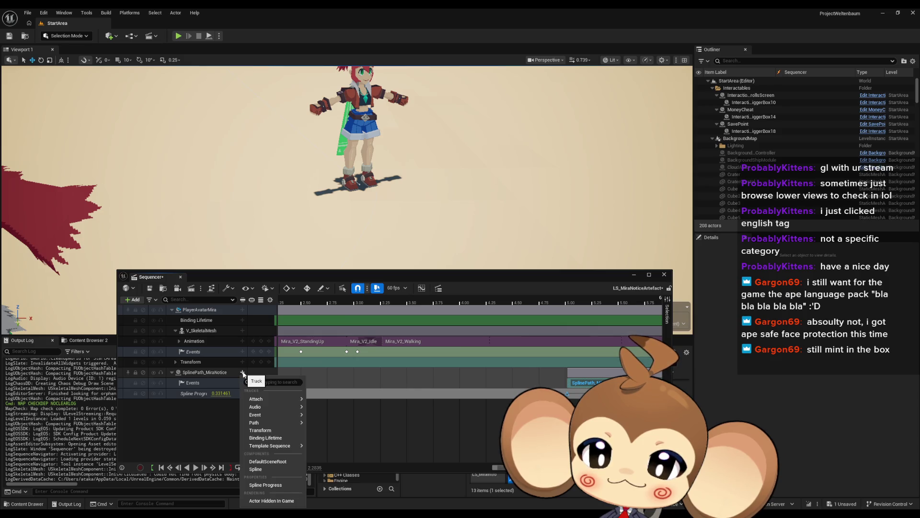
pyautogui.click(275, 482)
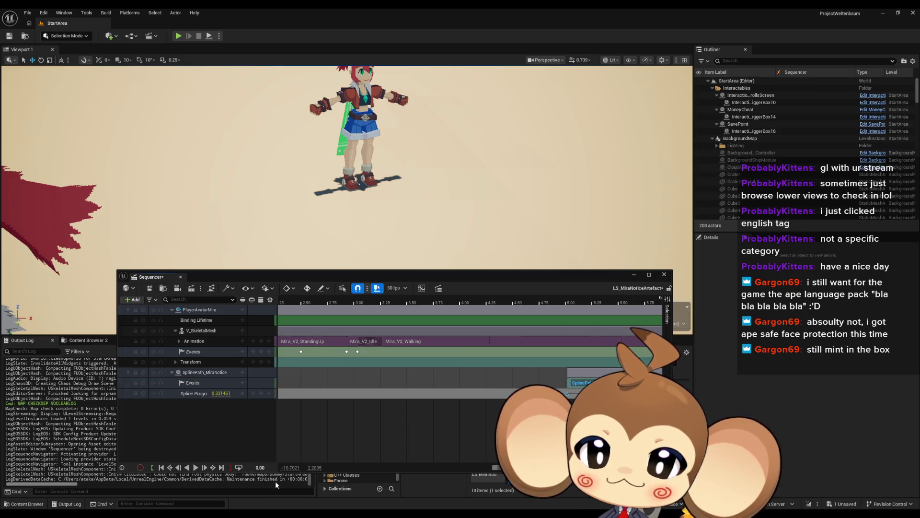
pyautogui.scroll(-3, 383, 415)
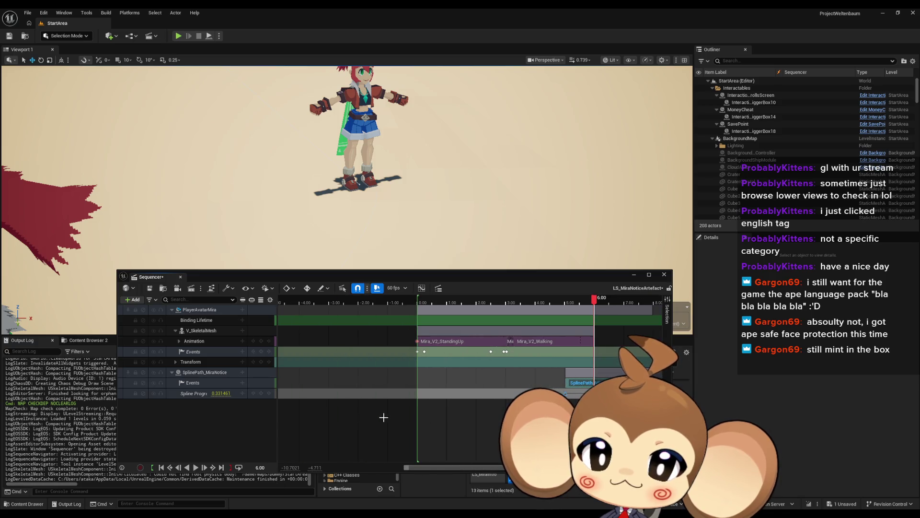
pyautogui.scroll(2, 378, 387)
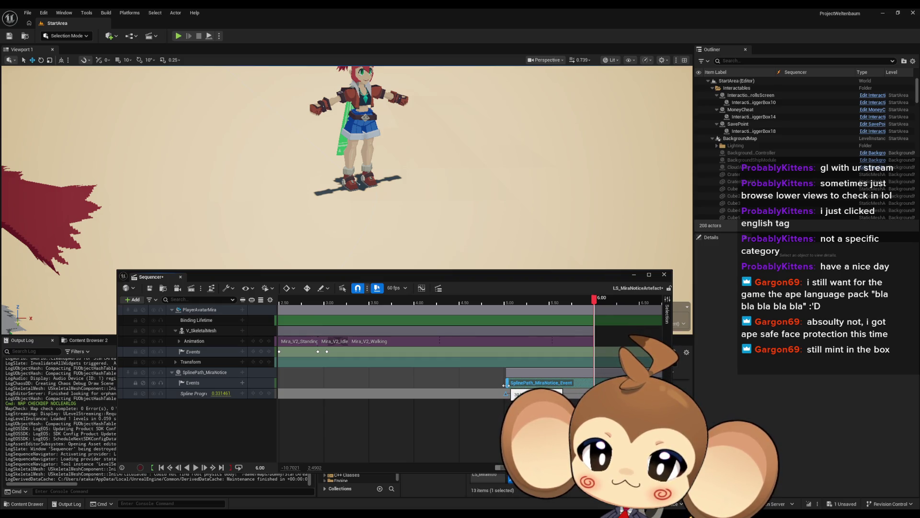
pyautogui.scroll(-5, 500, 407)
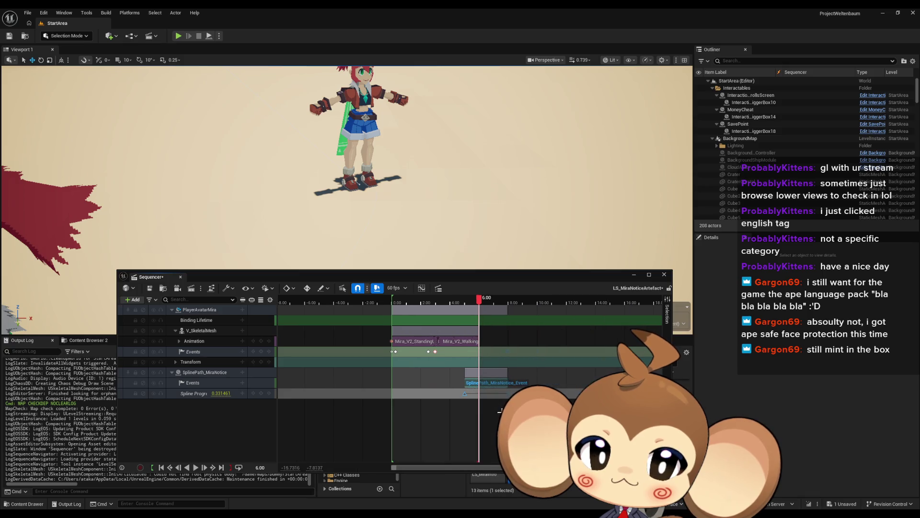
pyautogui.scroll(5, 446, 406)
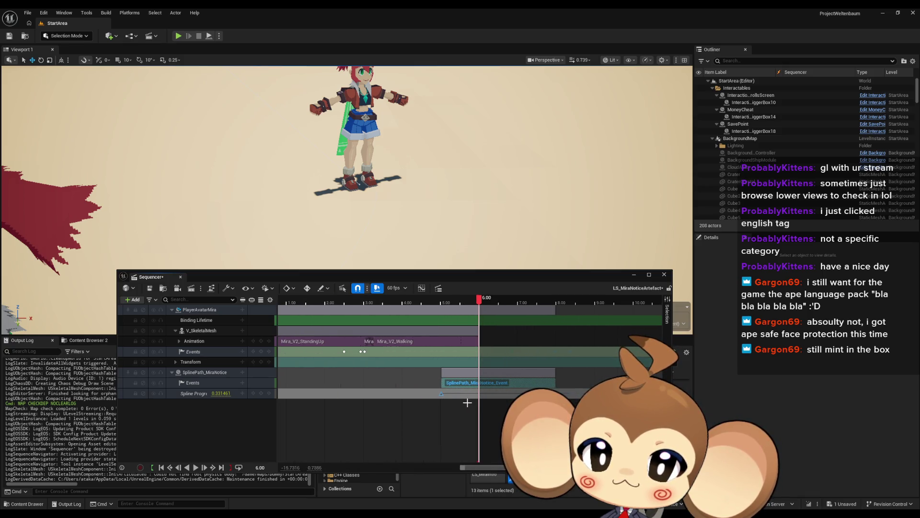
pyautogui.scroll(4, 434, 406)
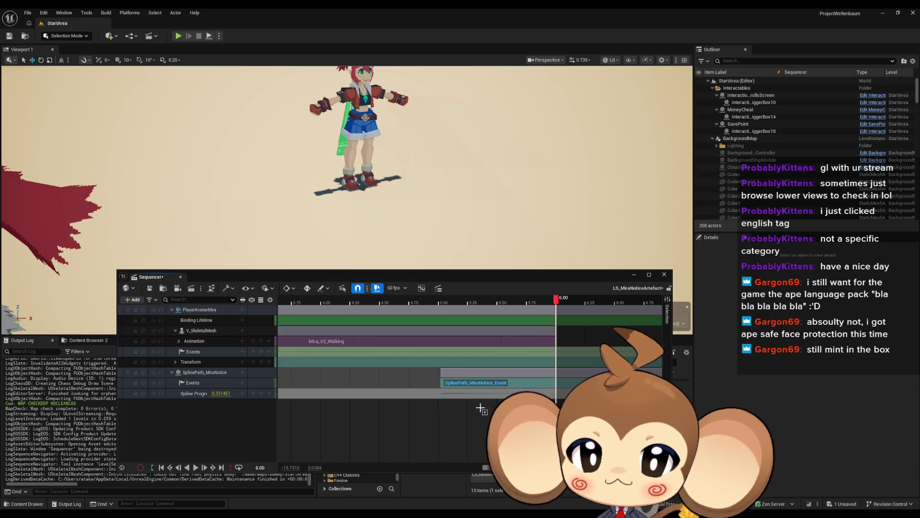
pyautogui.hscroll(-4, 467, 407)
# Move the SplinePath_MiraNotice_Event section earlier to start at 3.70 s and save the sequence.
pyautogui.scroll(-2, 551, 397)
pyautogui.hscroll(4, 470, 407)
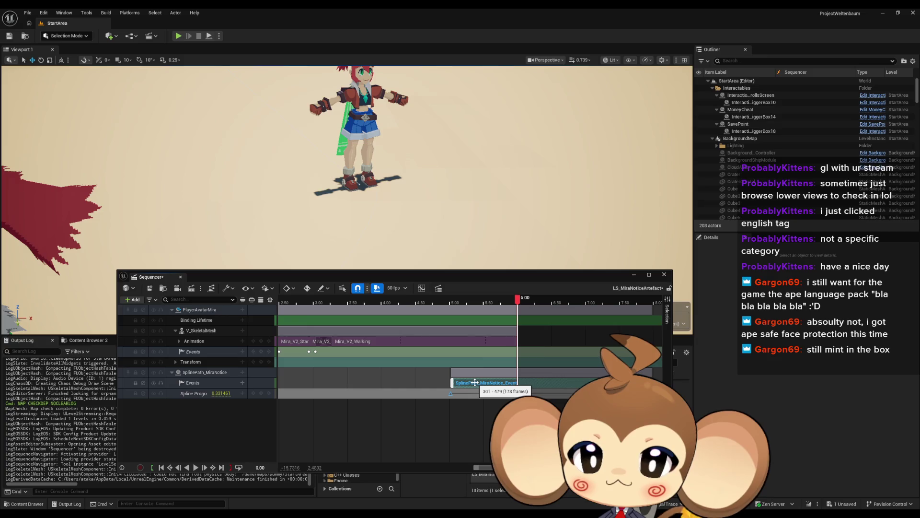
pyautogui.moveTo(475, 382); pyautogui.dragTo(386, 381)
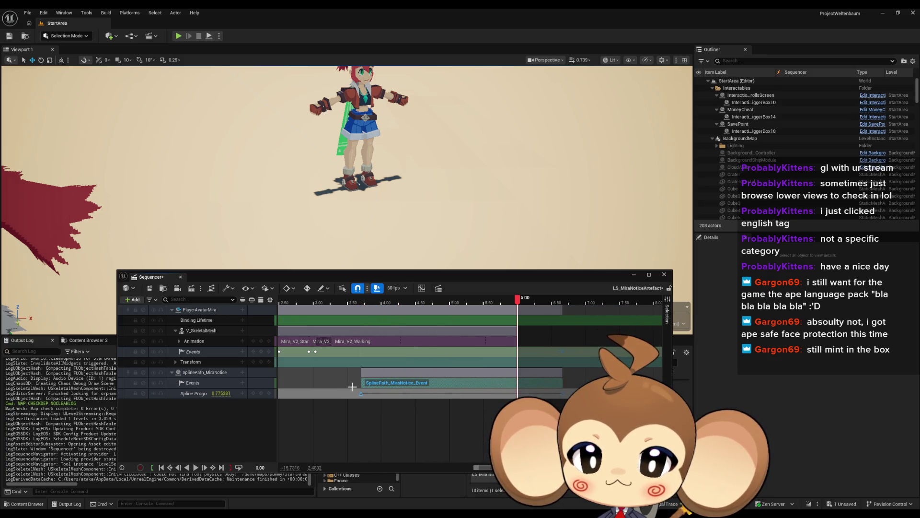
pyautogui.click(149, 288)
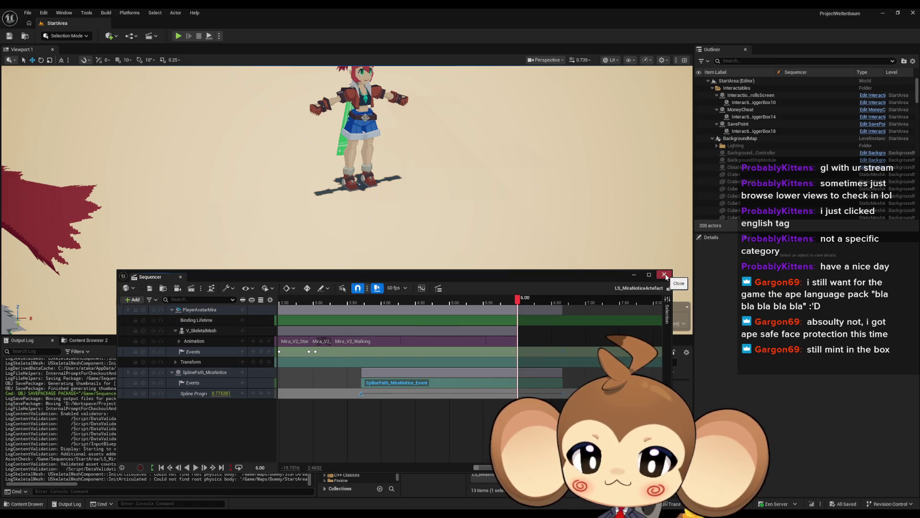
# Launch a playtest, close the sequence editor and end it with Escape.
pyautogui.click(178, 36)
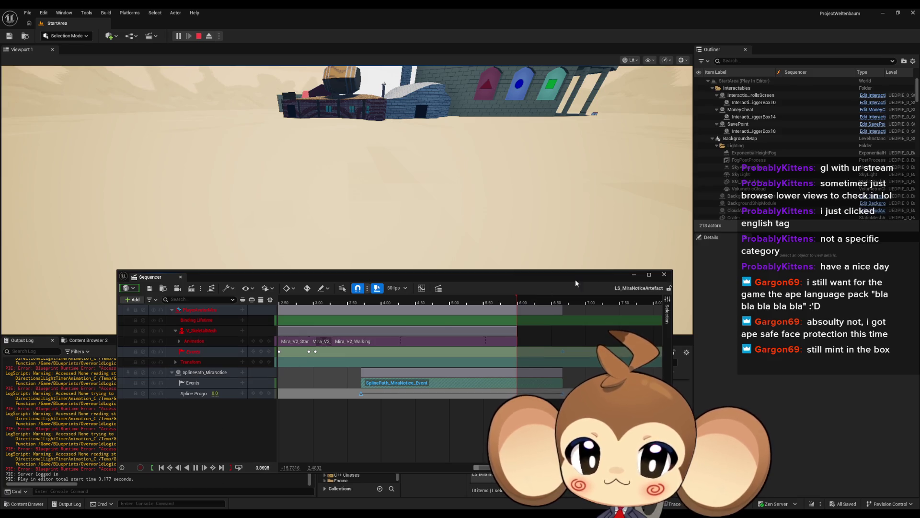
pyautogui.click(663, 274)
pyautogui.press('Escape')
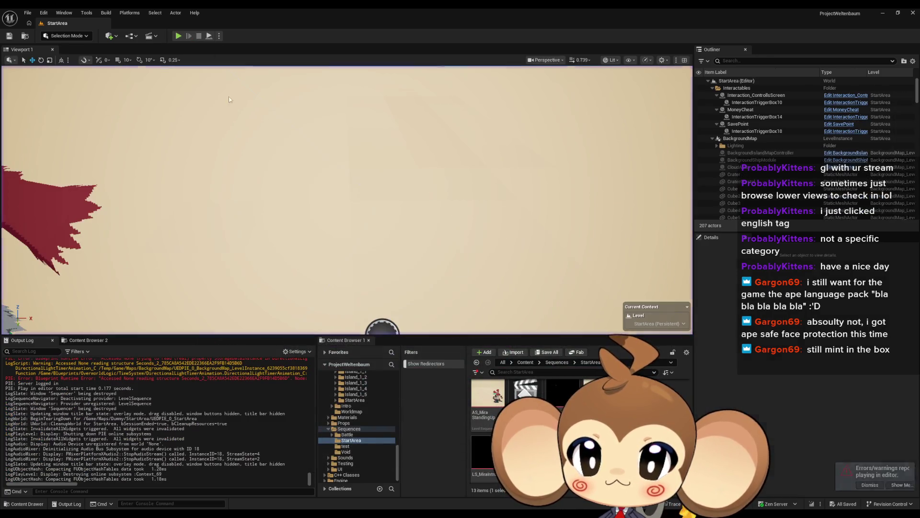
# Browse from the top Content folder into Maps and back to Content.
pyautogui.click(524, 362)
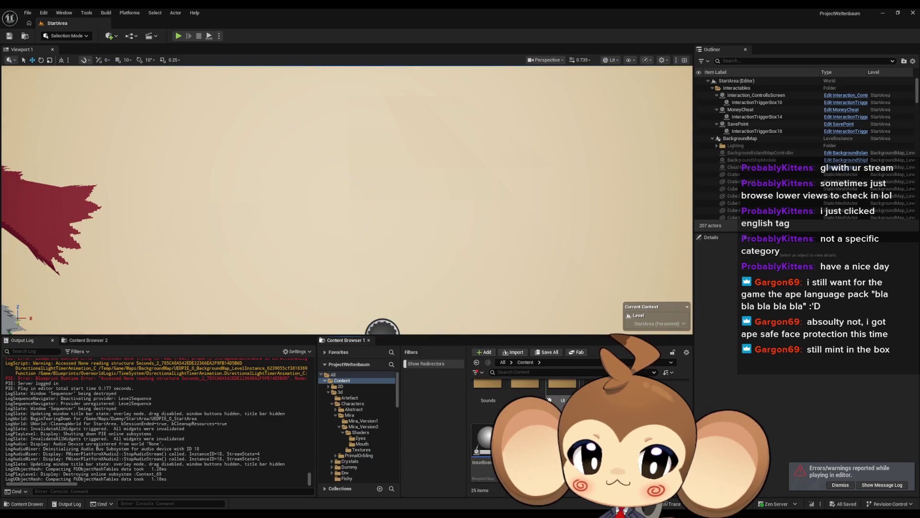
pyautogui.doubleClick(525, 389)
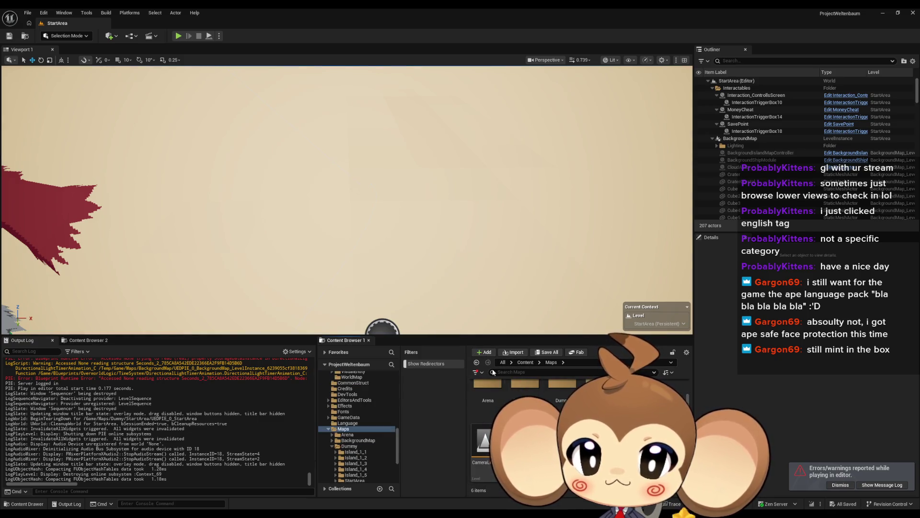
pyautogui.click(530, 363)
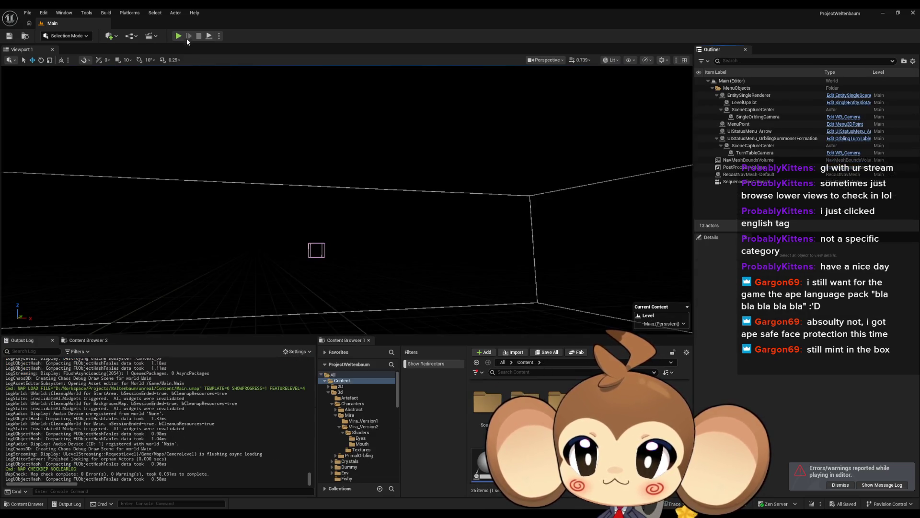
# Playtest the Main level, toggling full-screen view with F11, then stop the session.
pyautogui.click(178, 35)
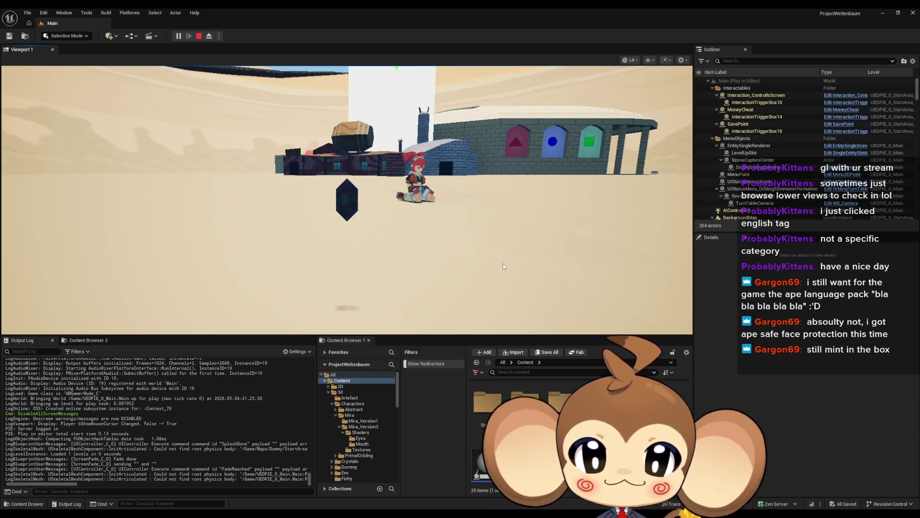
pyautogui.press('F11')
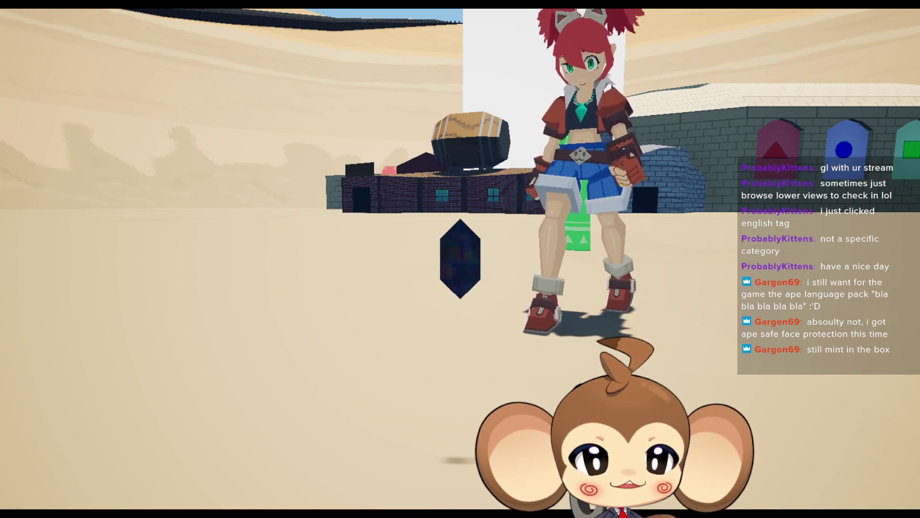
pyautogui.press('F11')
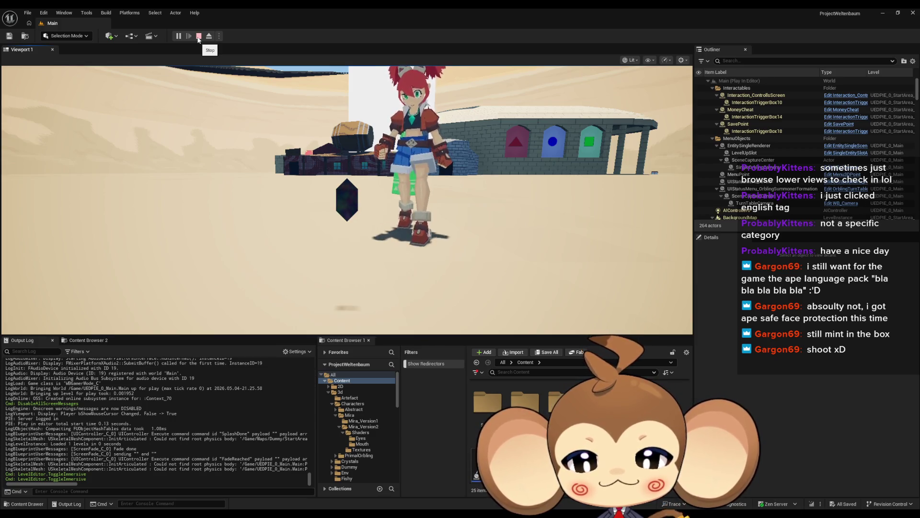
pyautogui.click(199, 36)
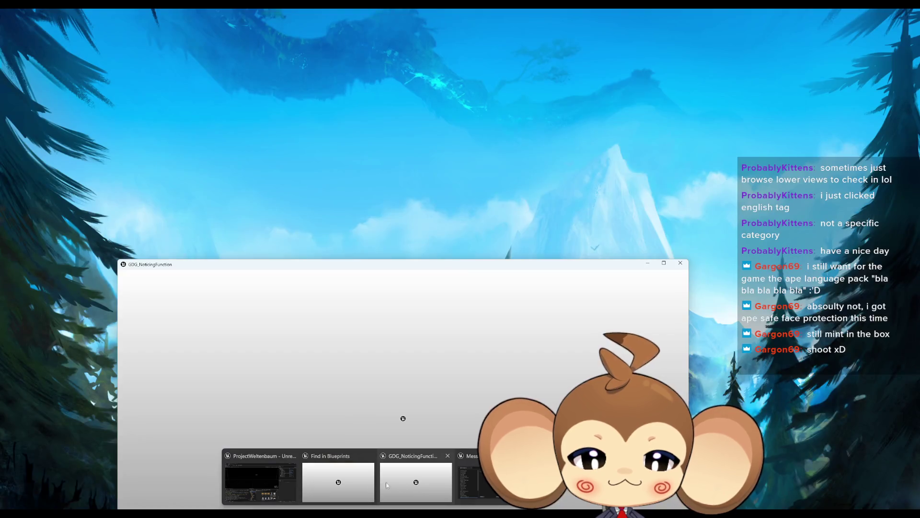
# Load the StartArea level from the Maps > Dummy folder.
pyautogui.moveTo(348, 481)
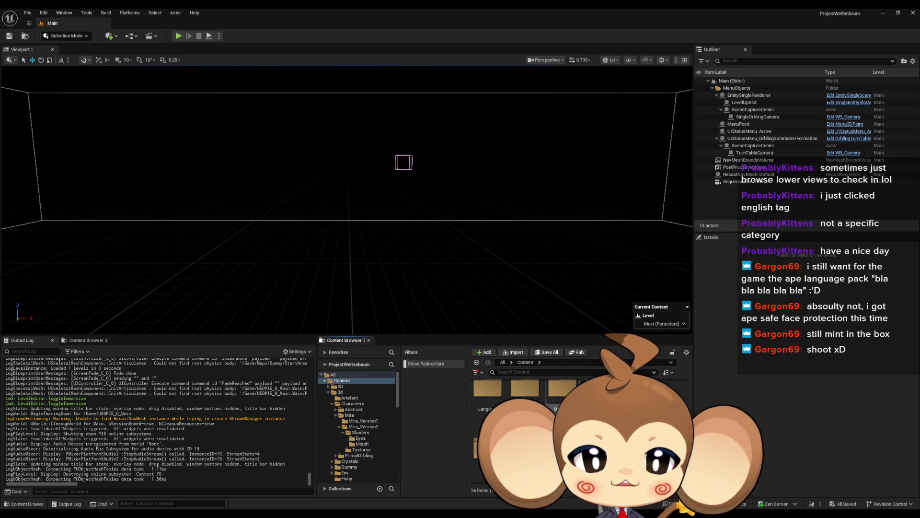
pyautogui.doubleClick(562, 389)
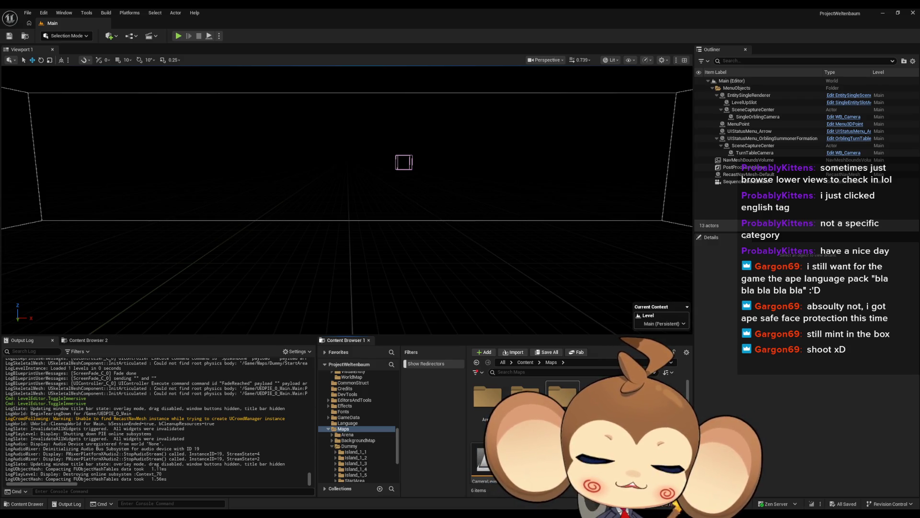
pyautogui.doubleClick(563, 394)
pyautogui.doubleClick(484, 443)
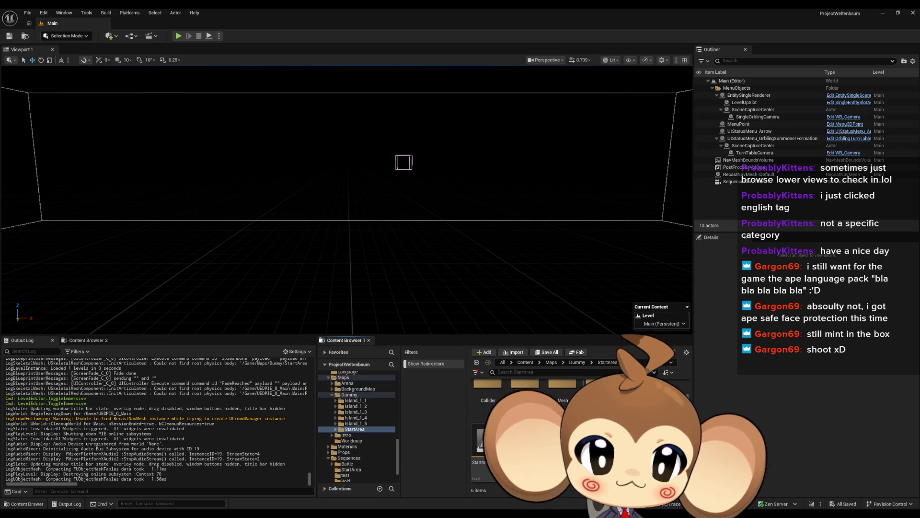
# Open Sequences > StartArea, scrub to 4.25 and select the SplinePath_MiraNotice track, framing Mira.
pyautogui.scroll(-2, 580, 432)
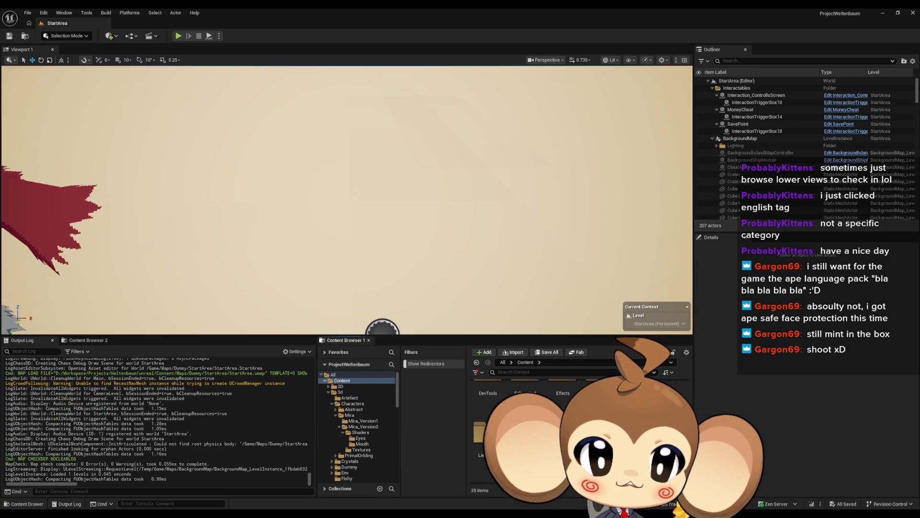
pyautogui.doubleClick(563, 431)
pyautogui.doubleClick(524, 395)
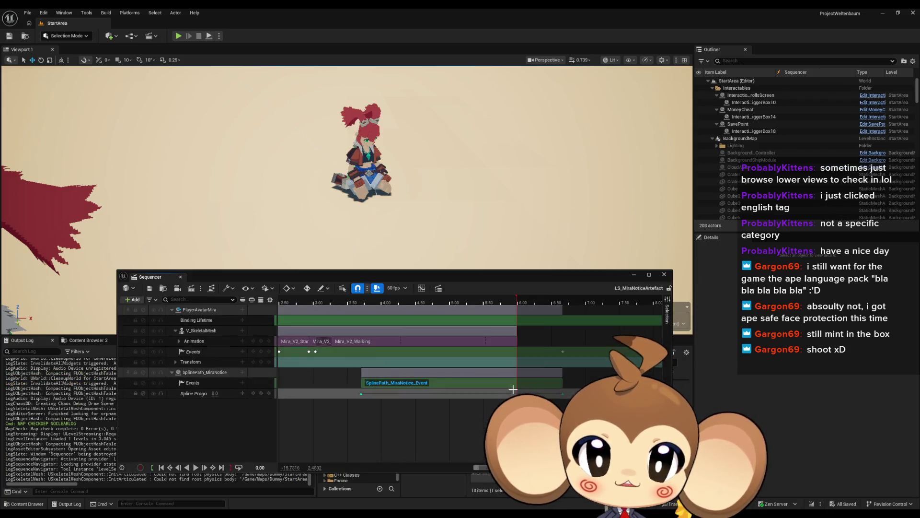
pyautogui.moveTo(344, 304)
pyautogui.mouseDown()
pyautogui.moveTo(323, 307)
pyautogui.moveTo(421, 312)
pyautogui.moveTo(382, 314)
pyautogui.moveTo(360, 329)
pyautogui.mouseUp()
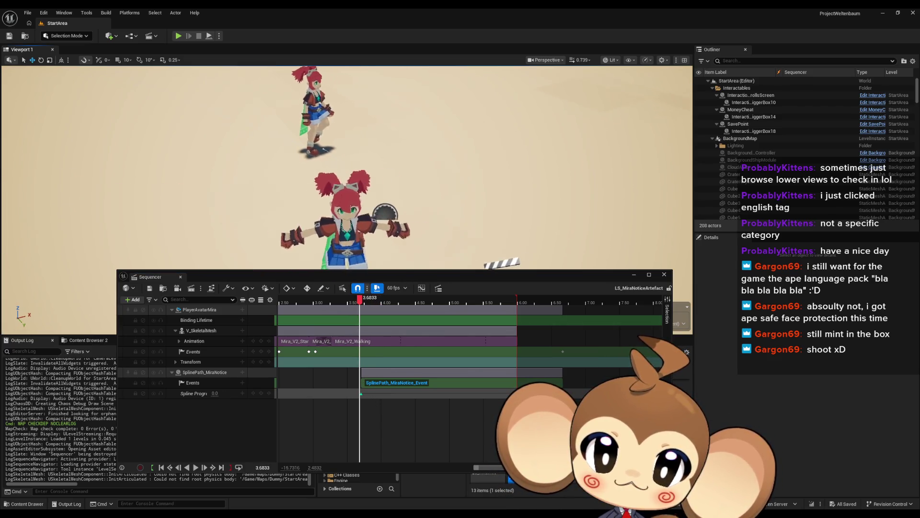
pyautogui.click(205, 372)
pyautogui.moveTo(335, 172)
pyautogui.mouseDown()
pyautogui.moveTo(316, 186)
pyautogui.moveTo(316, 148)
pyautogui.moveTo(336, 151)
pyautogui.mouseUp()
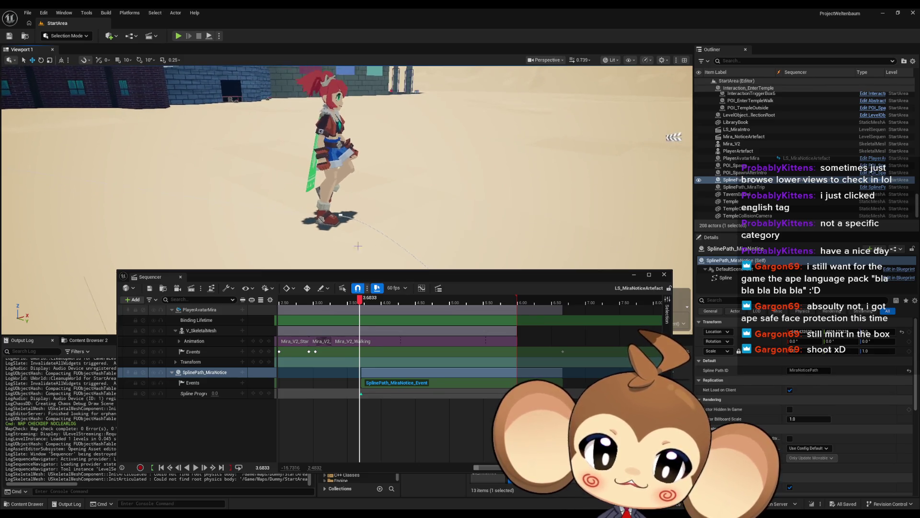
pyautogui.click(382, 378)
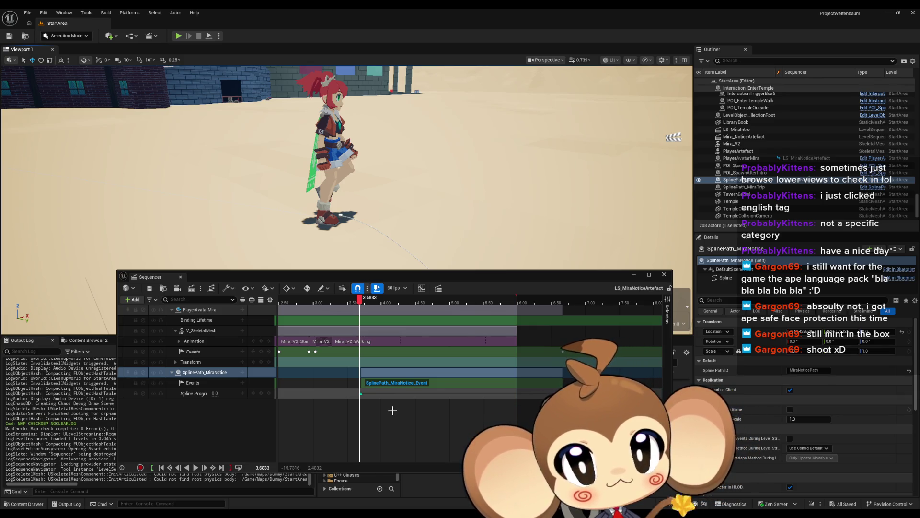
# Key Spline Progress at the current time, set the playhead to 3.70 and select Mira.
pyautogui.click(362, 394)
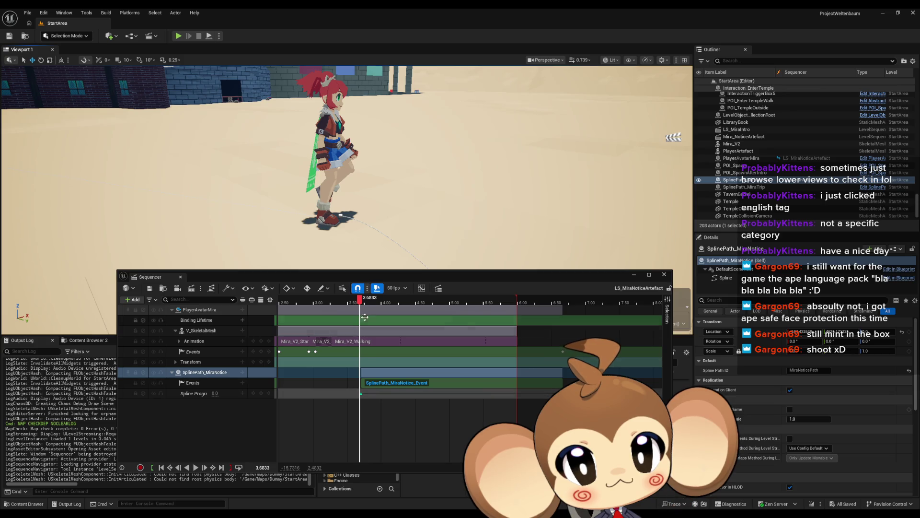
pyautogui.moveTo(358, 301); pyautogui.dragTo(362, 303)
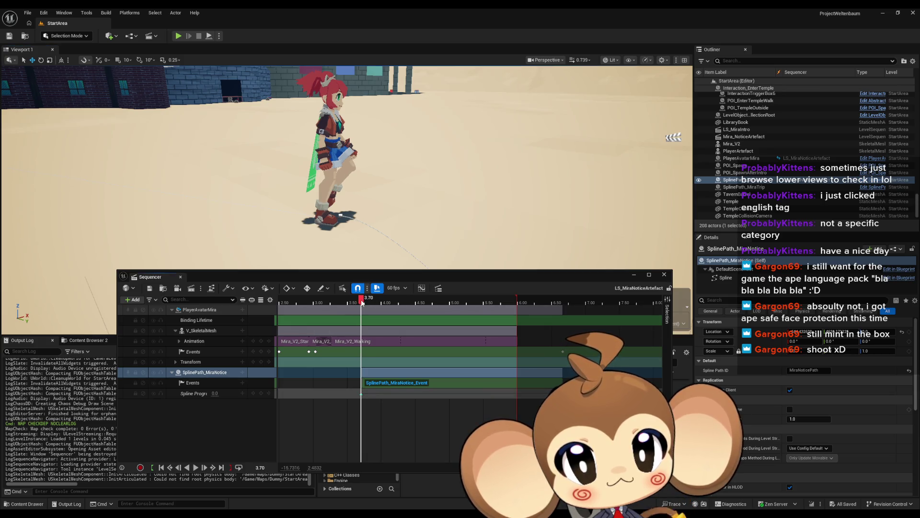
pyautogui.click(331, 143)
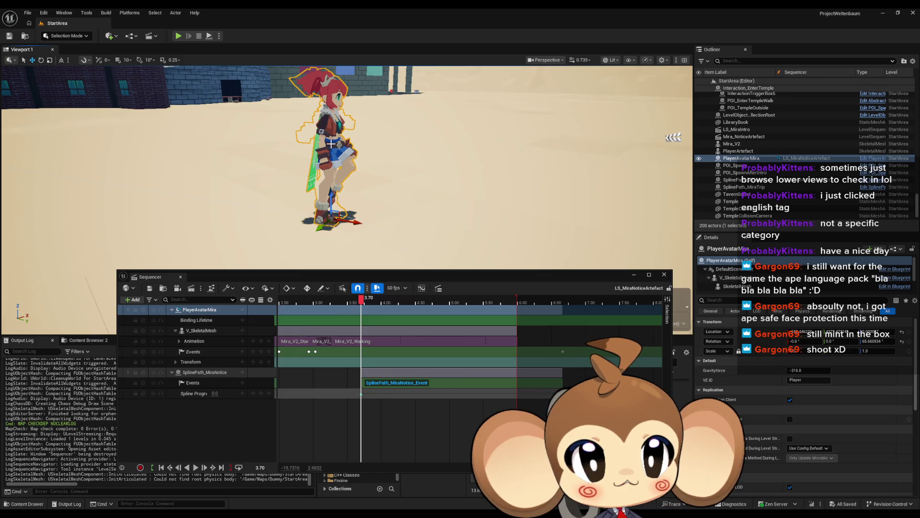
pyautogui.moveTo(359, 249); pyautogui.dragTo(360, 249)
pyautogui.moveTo(348, 216); pyautogui.dragTo(348, 217)
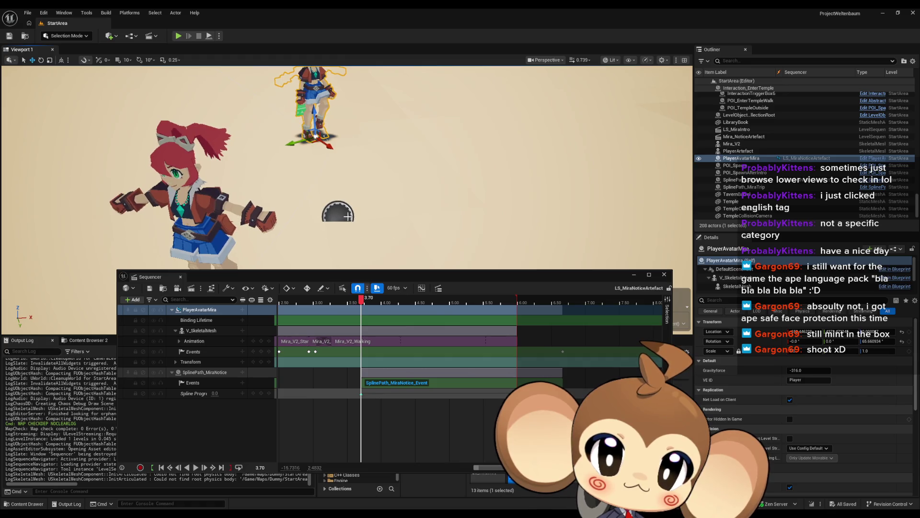
# Select the SplinePath_MiraNotice spline and its point at Mira's feet, reviewing its Details.
pyautogui.click(342, 216)
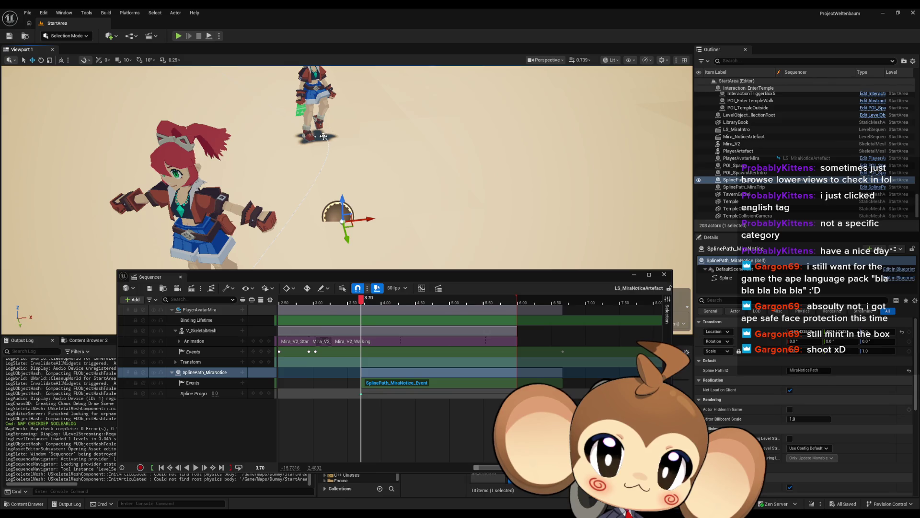
pyautogui.click(324, 136)
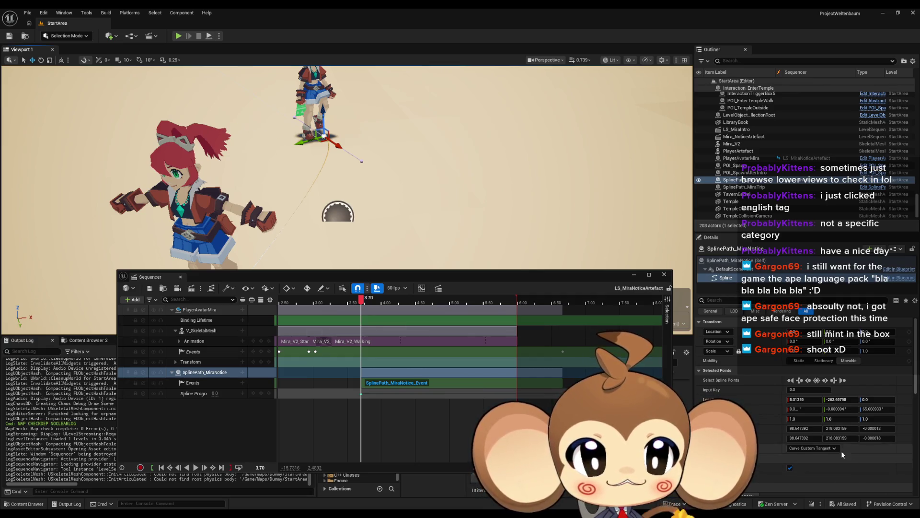
pyautogui.scroll(-3, 841, 450)
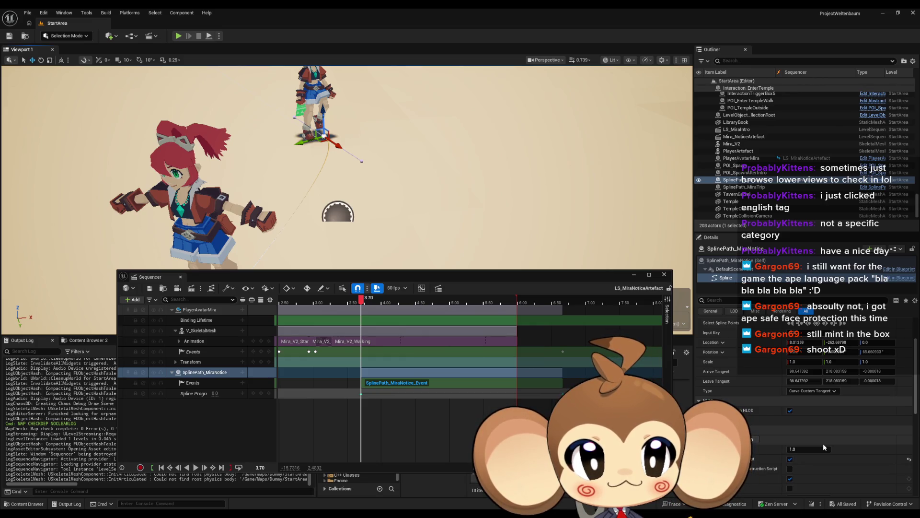
pyautogui.scroll(-10, 821, 443)
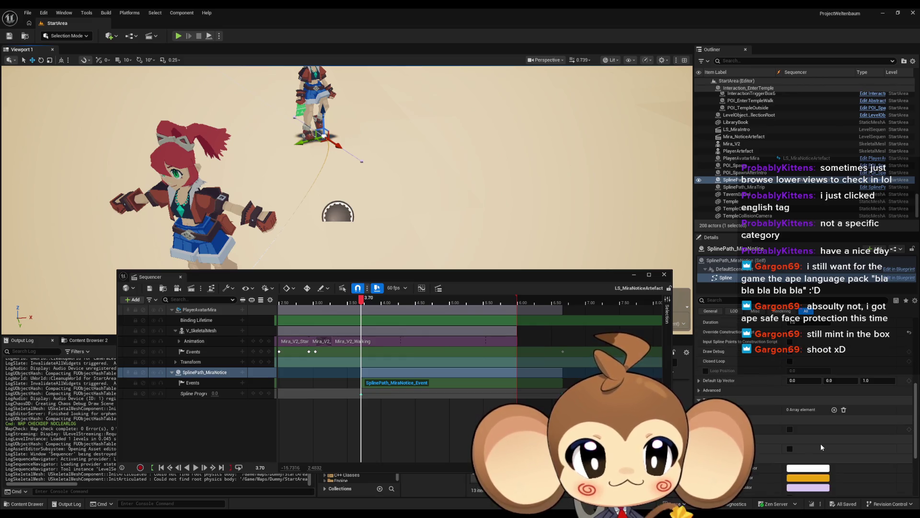
pyautogui.scroll(6, 820, 444)
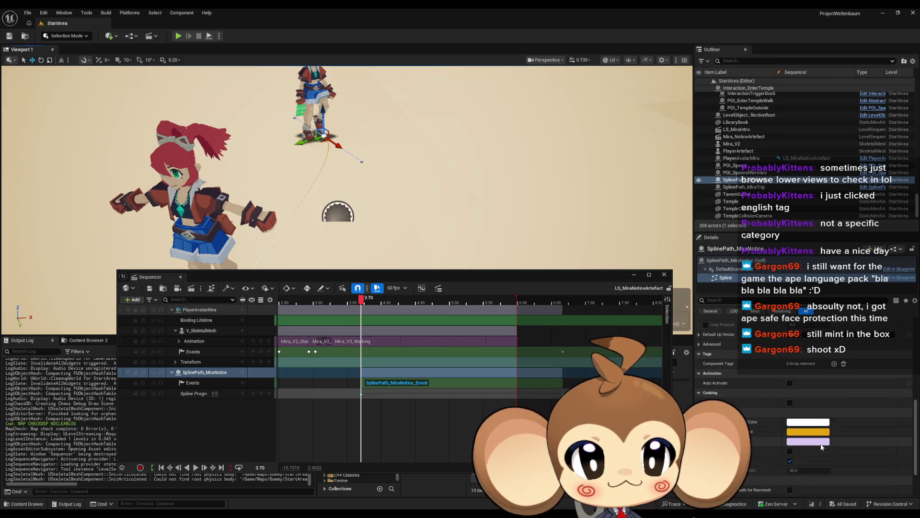
pyautogui.scroll(3, 818, 443)
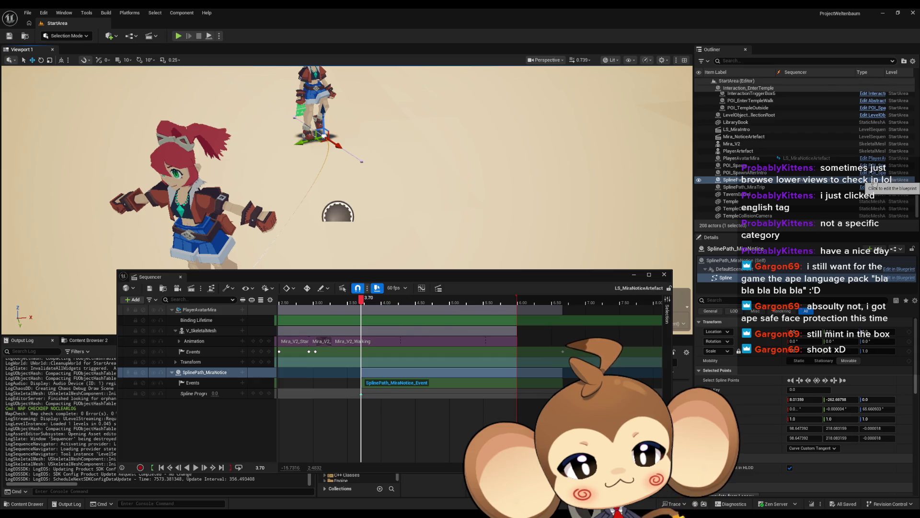
# Open SplinePath_SequenceActor's blueprint maximized, add a Dev_UpdateSpline function and a new variable.
pyautogui.click(872, 181)
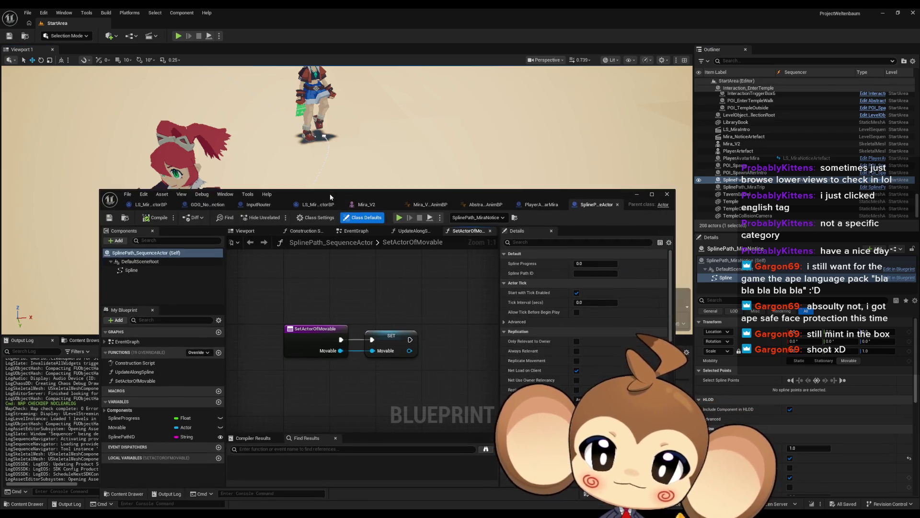
pyautogui.doubleClick(330, 196)
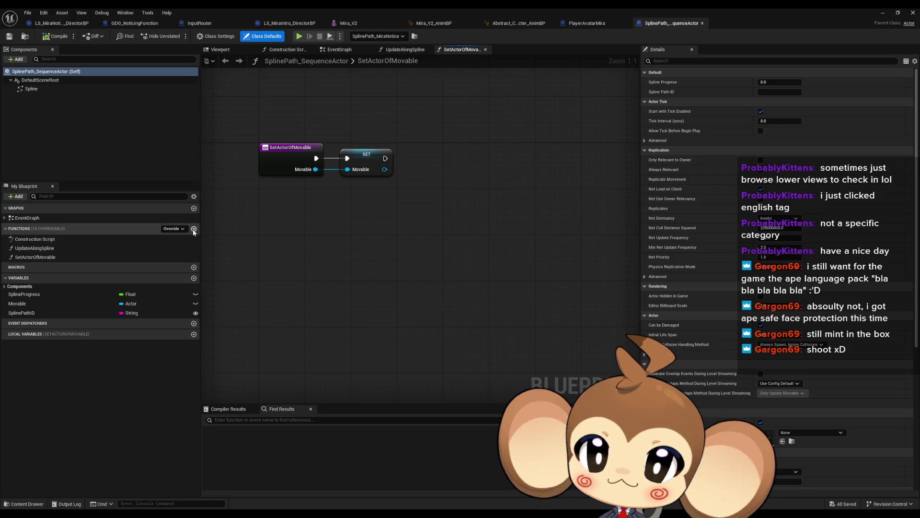
pyautogui.click(193, 229)
pyautogui.write('Dev_Up')
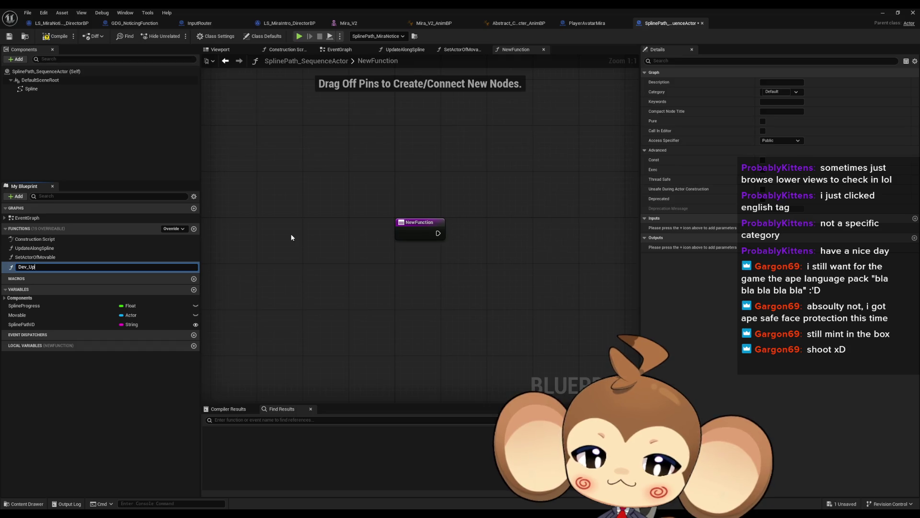
pyautogui.write('dateSpline')
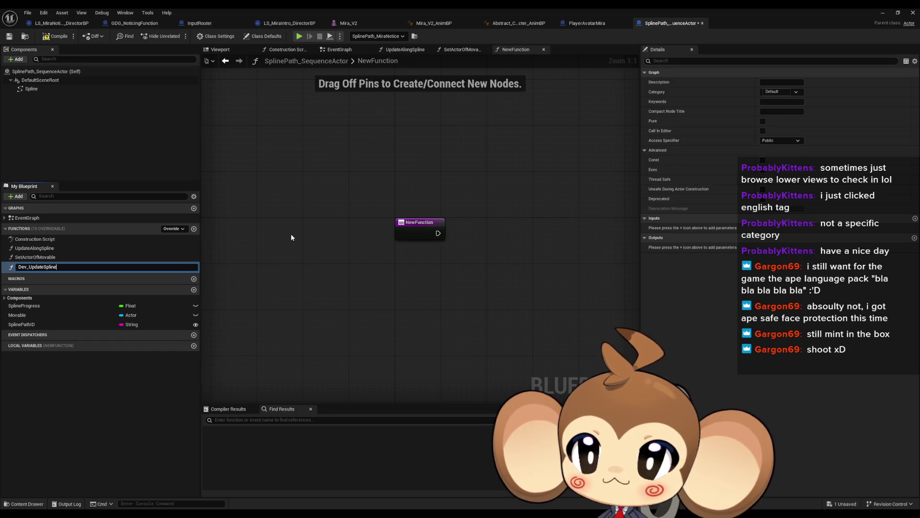
pyautogui.press('Return')
pyautogui.click(194, 287)
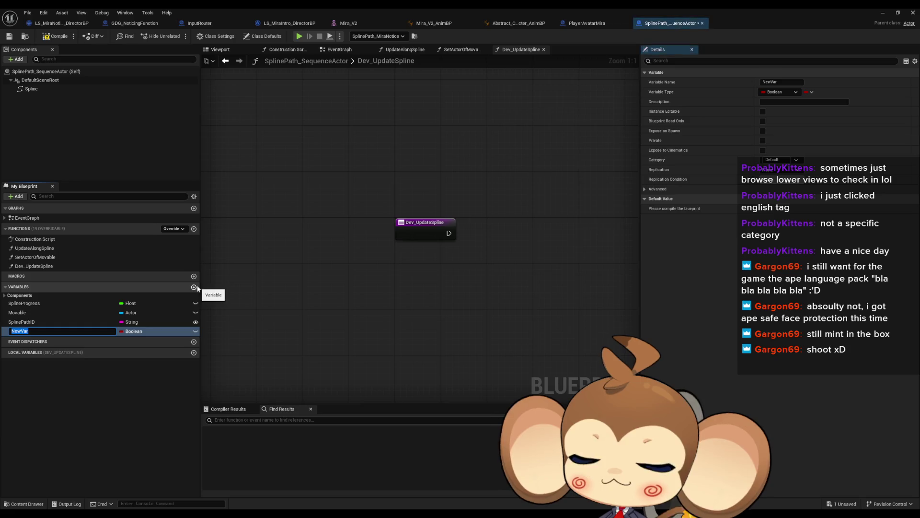